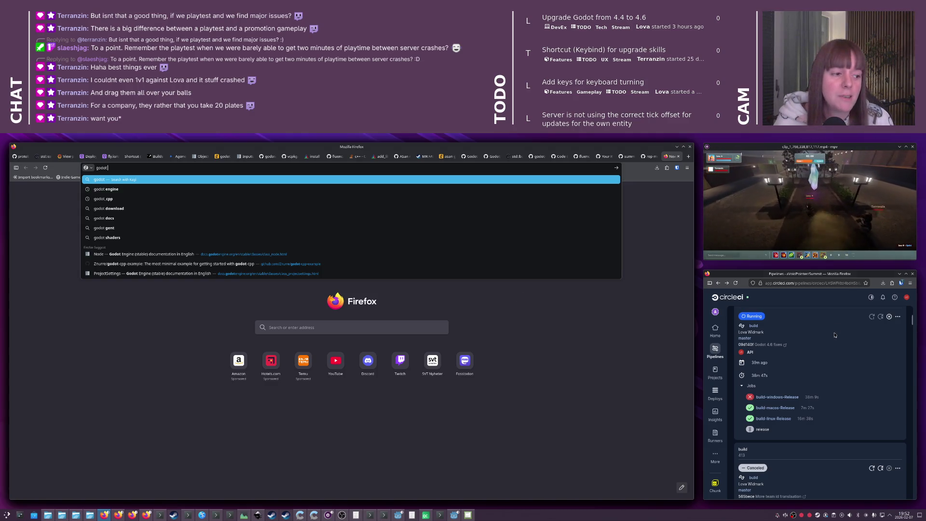
# Open the failed build-windows-Release job and expand its Visual Studio Developer Shell step
pyautogui.click(733, 357)
pyautogui.click(775, 398)
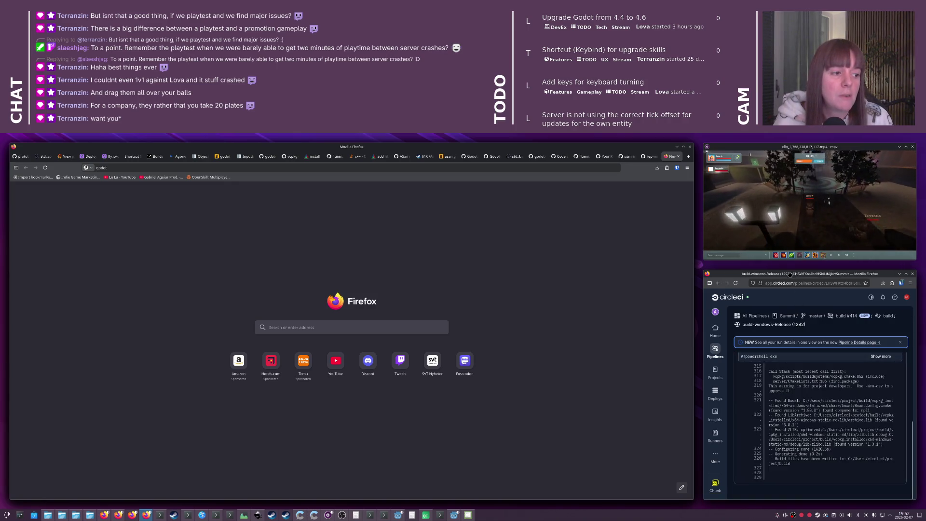
pyautogui.moveTo(791, 290)
pyautogui.mouseDown()
pyautogui.moveTo(376, 290)
pyautogui.moveTo(345, 346)
pyautogui.mouseUp()
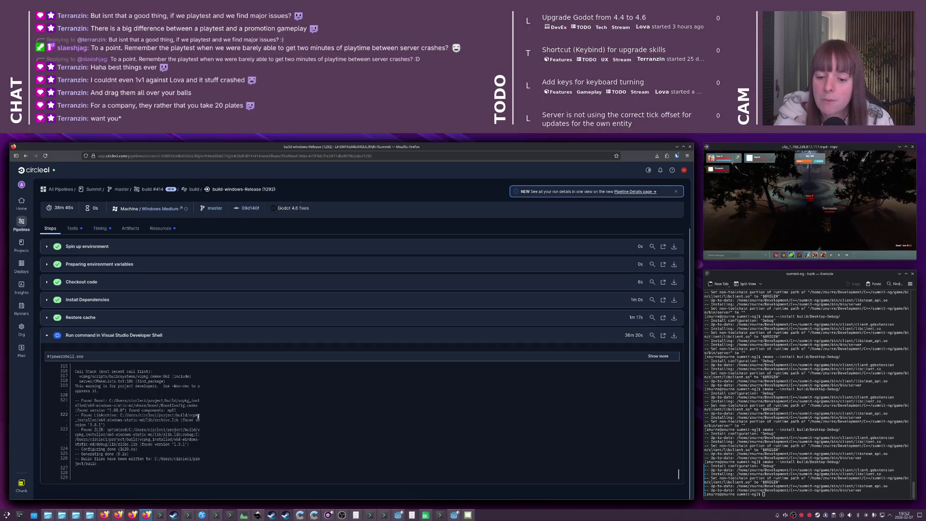
pyautogui.scroll(5, 198, 414)
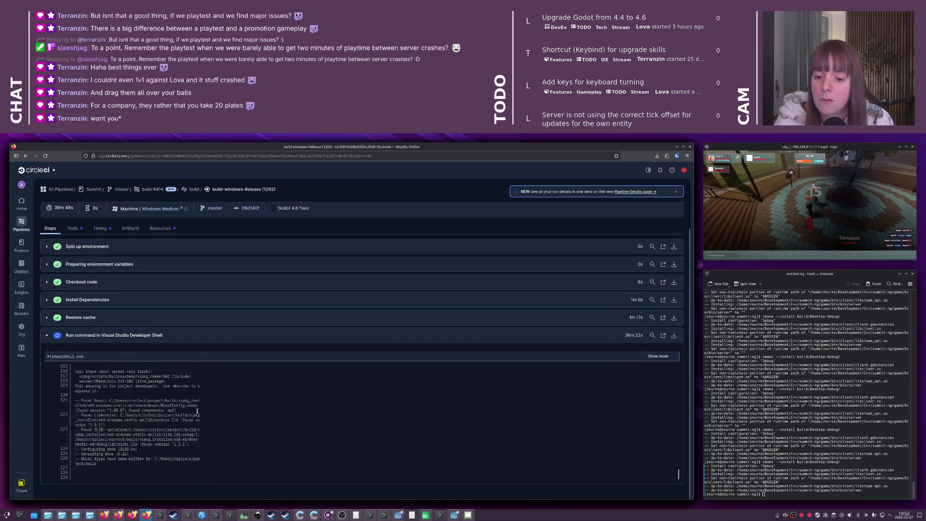
pyautogui.click(122, 427)
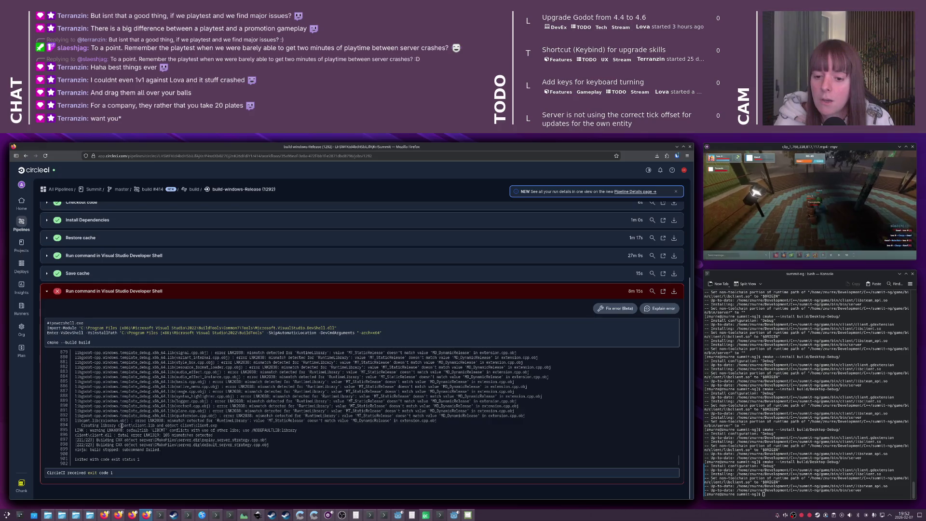
# Read the step's LNK2038 RuntimeLibrary mismatch errors, then return to the other Firefox window
pyautogui.scroll(15, 142, 413)
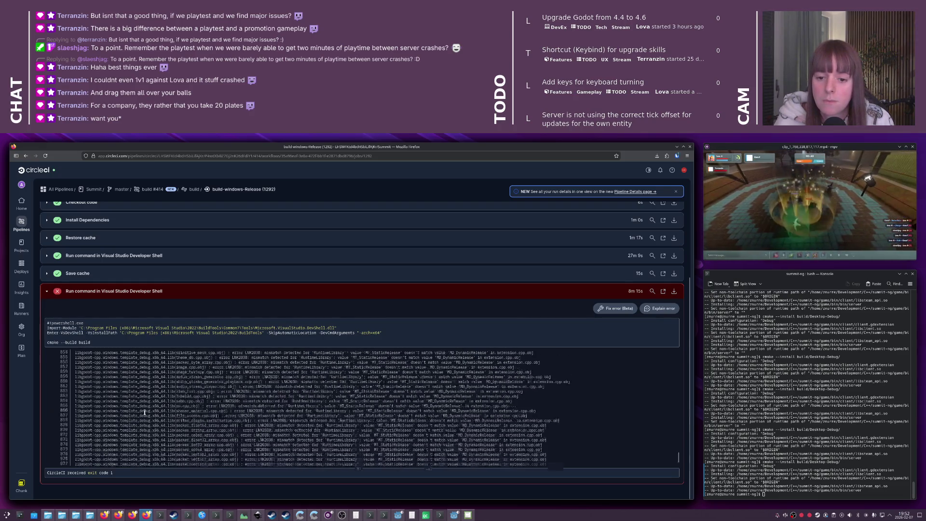
pyautogui.scroll(10, 149, 412)
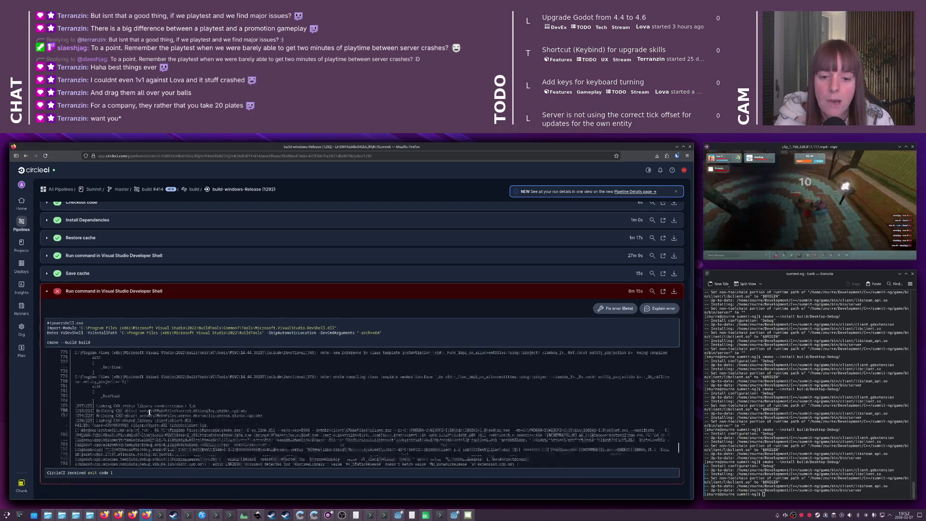
pyautogui.scroll(-3, 150, 413)
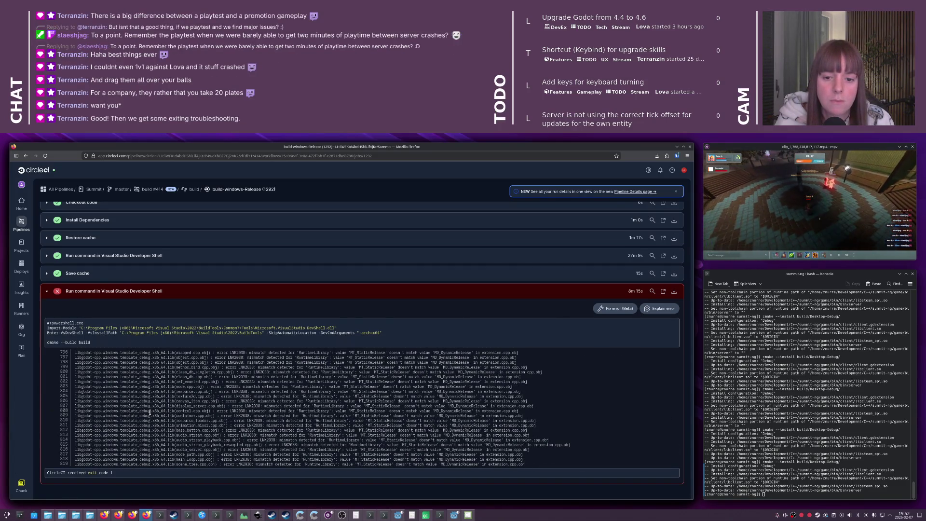
pyautogui.scroll(5, 150, 413)
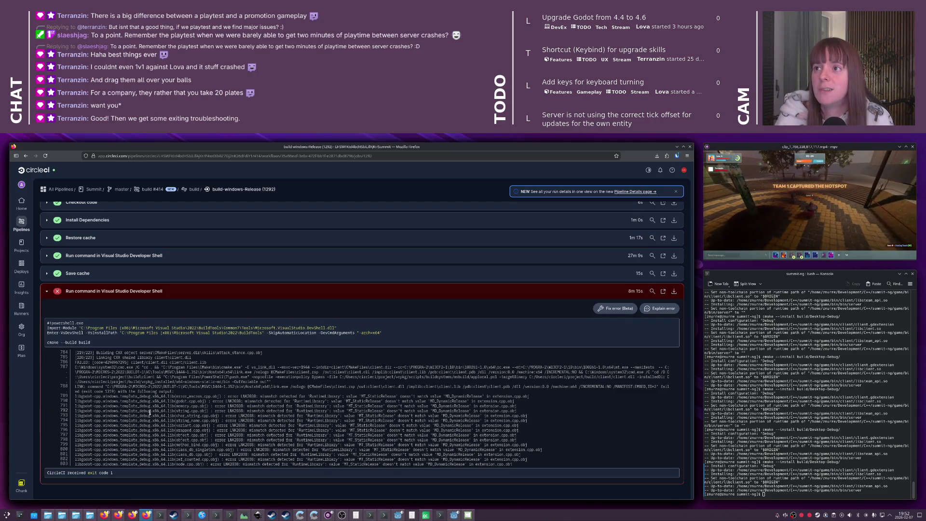
pyautogui.scroll(5, 148, 386)
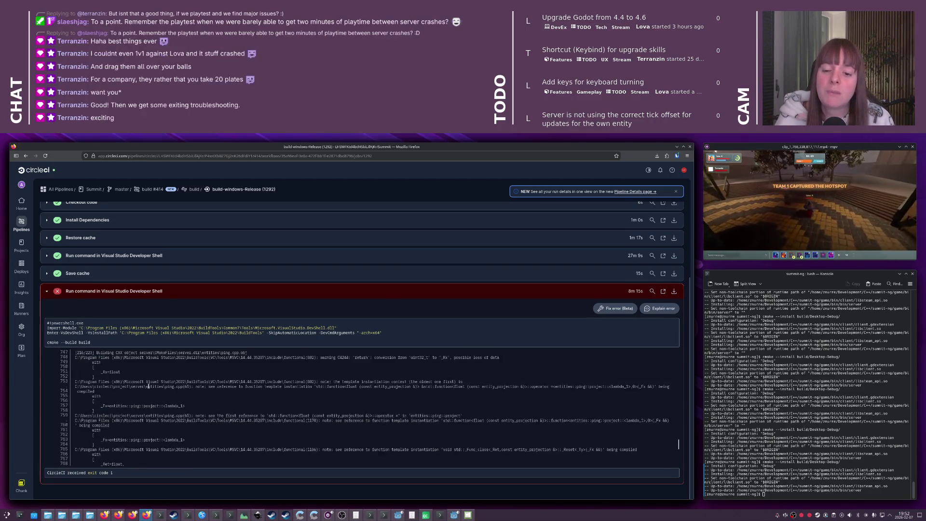
pyautogui.scroll(-1, 149, 386)
pyautogui.scroll(-15, 149, 386)
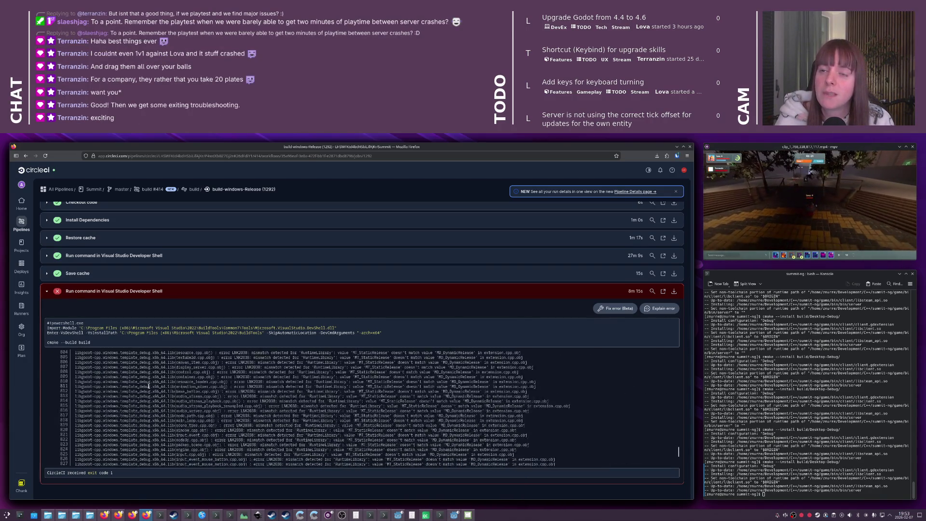
pyautogui.scroll(-4, 149, 386)
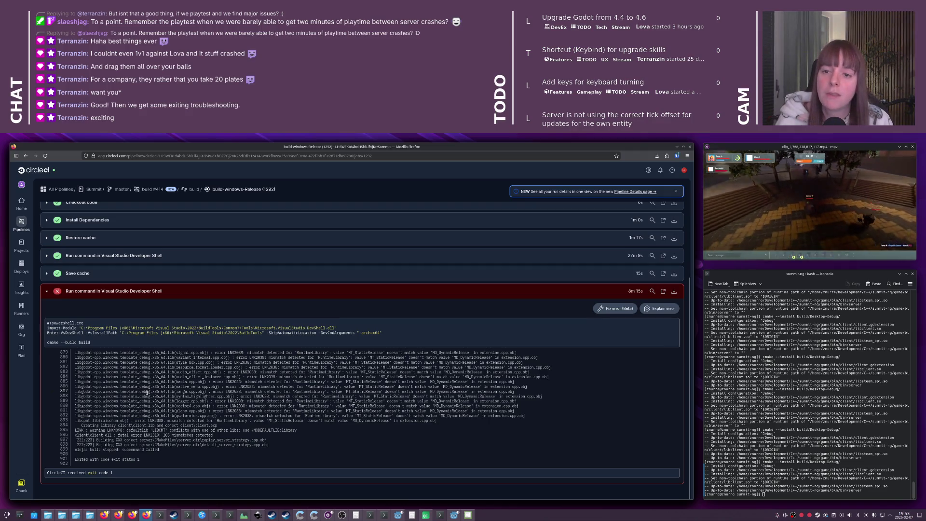
pyautogui.hotkey('alt', 'Tab')
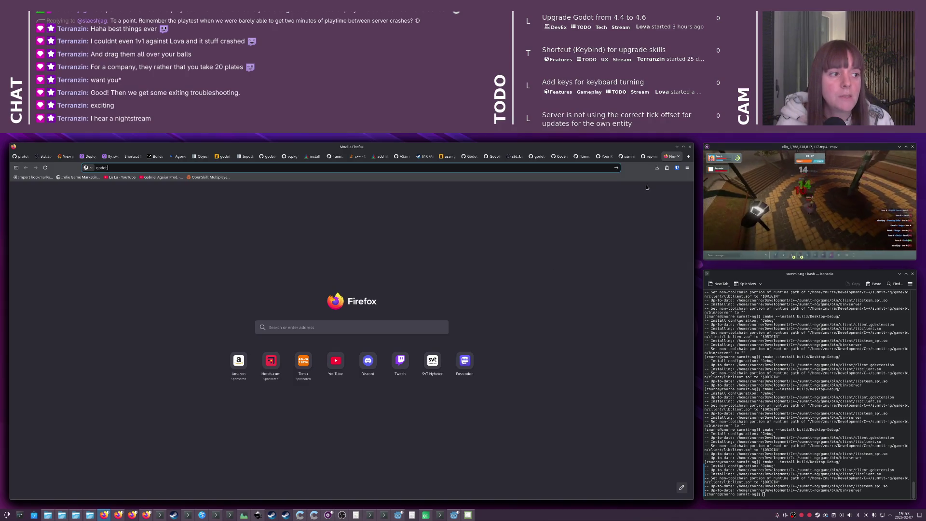
# Go through the open tabs to vcpkg's godot-cpp packagable.patch
pyautogui.click(652, 159)
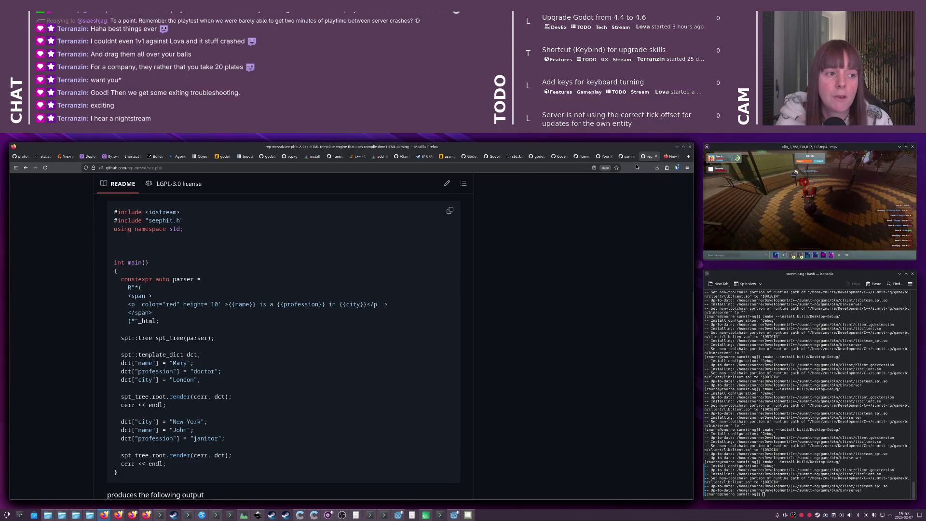
pyautogui.click(632, 161)
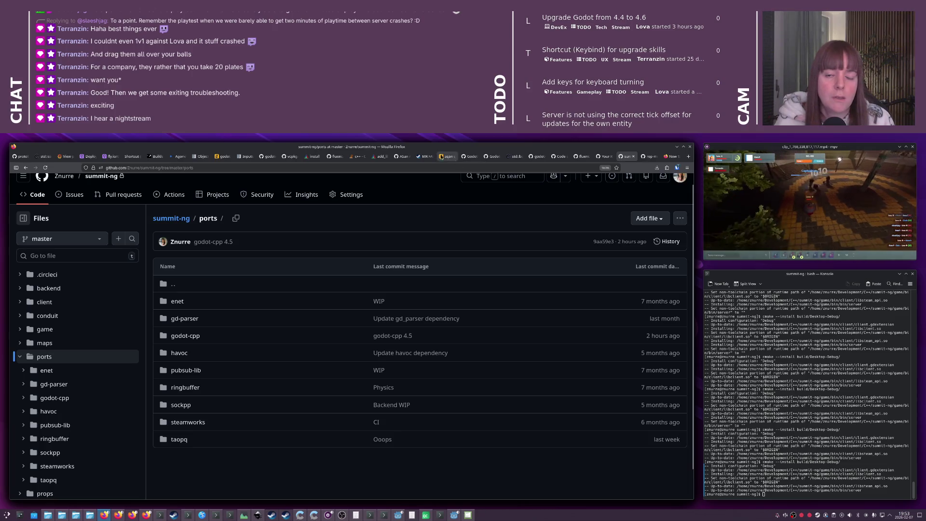
pyautogui.click(381, 157)
pyautogui.click(402, 157)
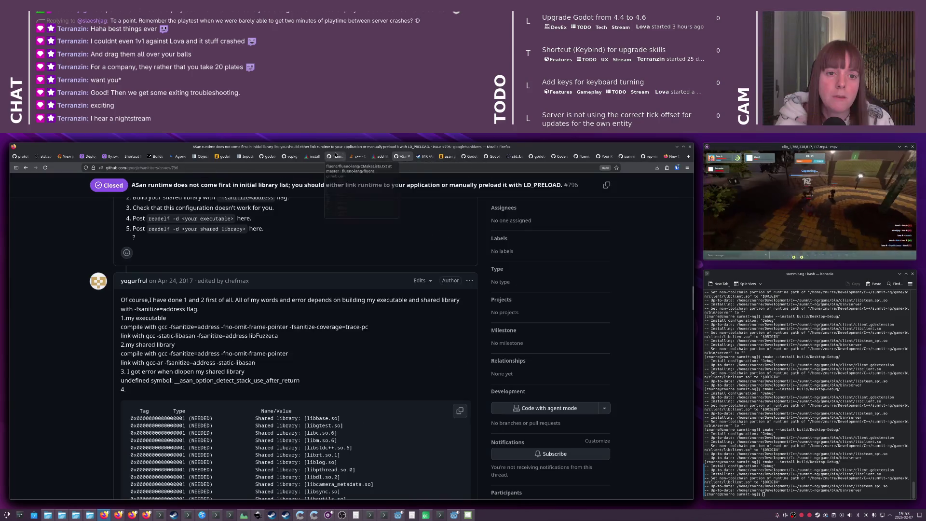
pyautogui.click(333, 157)
pyautogui.click(267, 156)
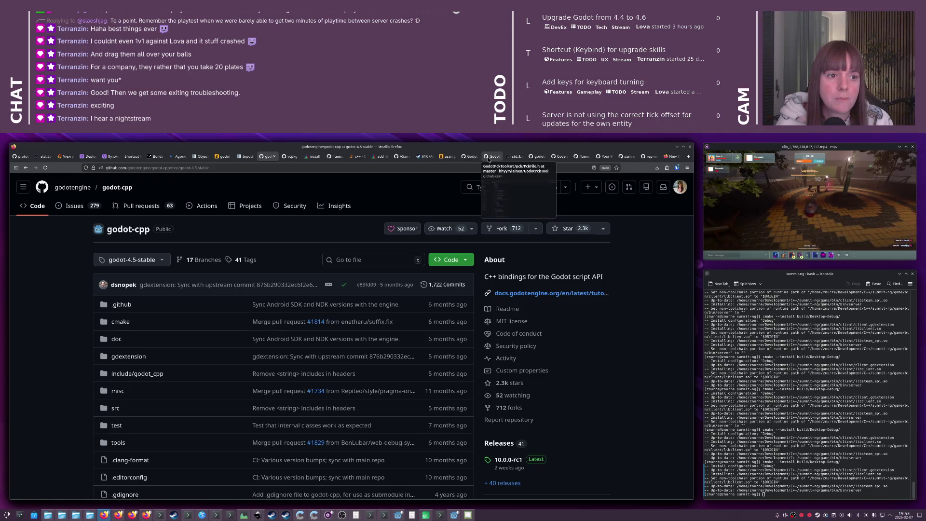
pyautogui.click(290, 156)
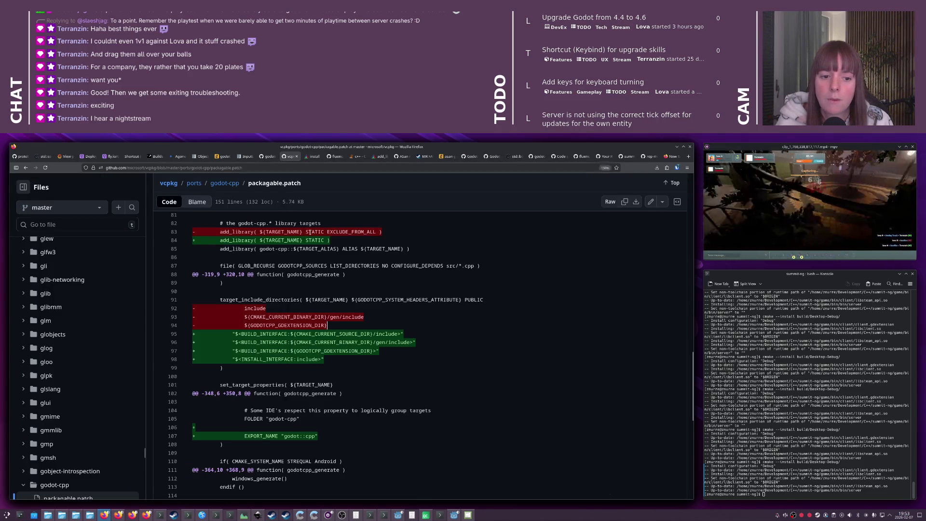
# Zoom out and scroll the patch's CMake changes, then return to the ports/godot-cpp folder
pyautogui.hotkey('ctrl', '-')
pyautogui.hotkey('ctrl', '-')
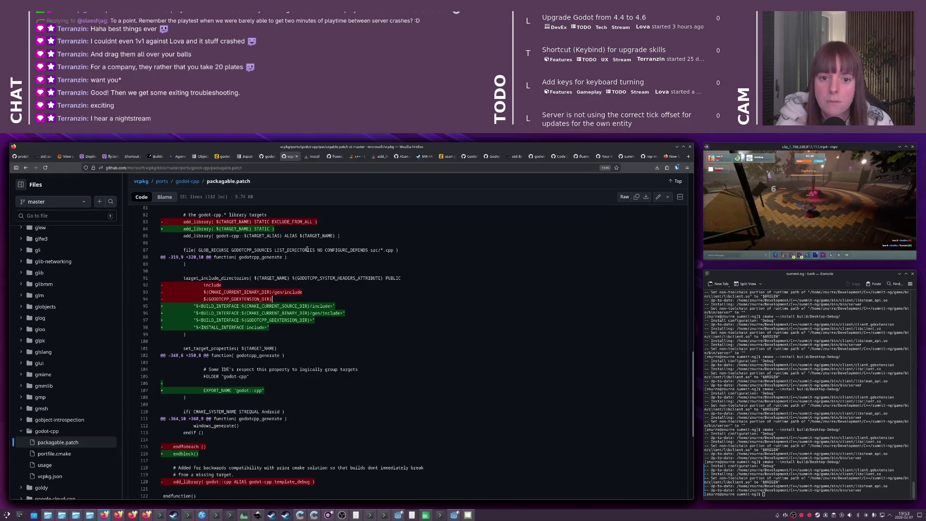
pyautogui.scroll(2, 307, 250)
pyautogui.scroll(6, 302, 233)
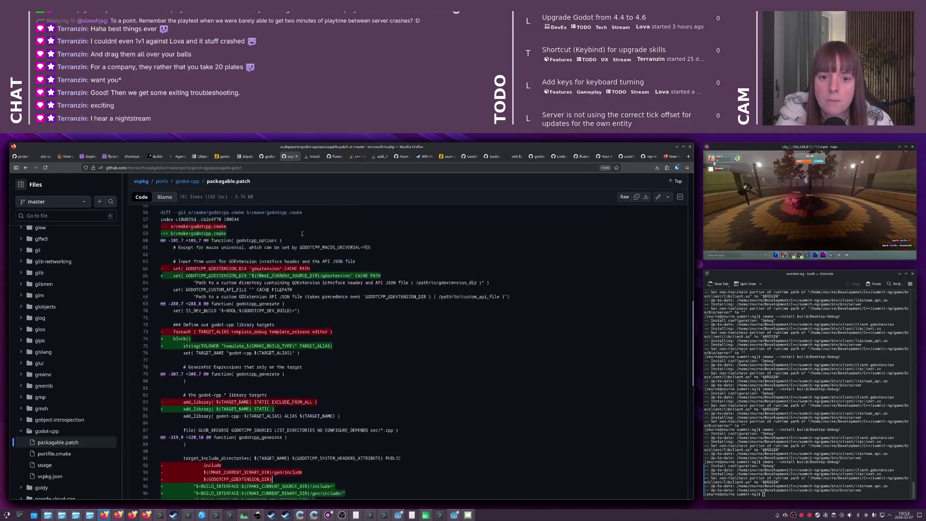
pyautogui.scroll(14, 302, 233)
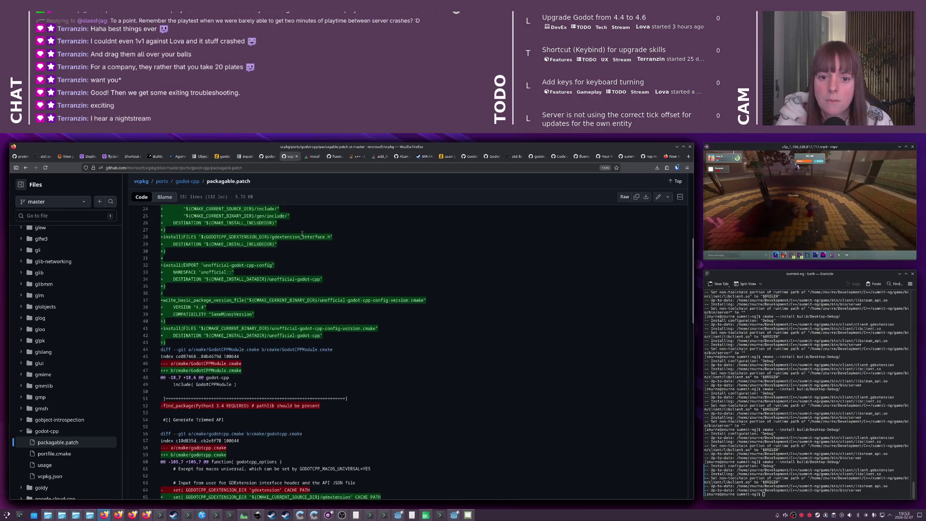
pyautogui.scroll(-4, 302, 233)
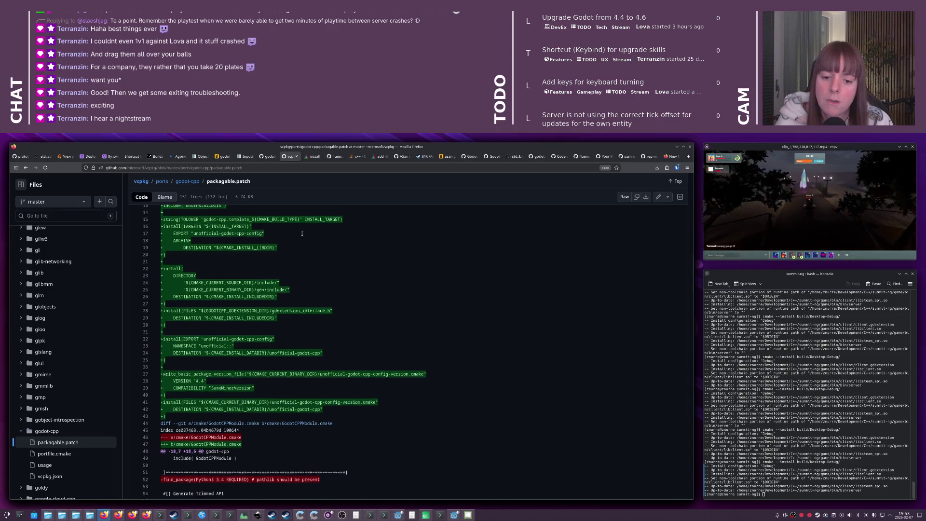
pyautogui.scroll(5, 270, 230)
pyautogui.click(193, 220)
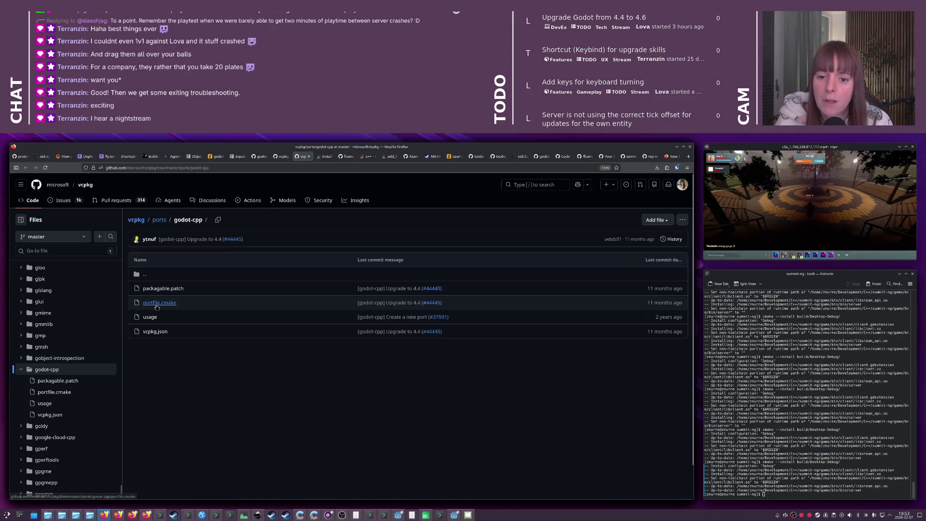
# Open portfile.cmake and select its REMOVE_RECURSE block (lines 32–35) and then line 1
pyautogui.click(167, 303)
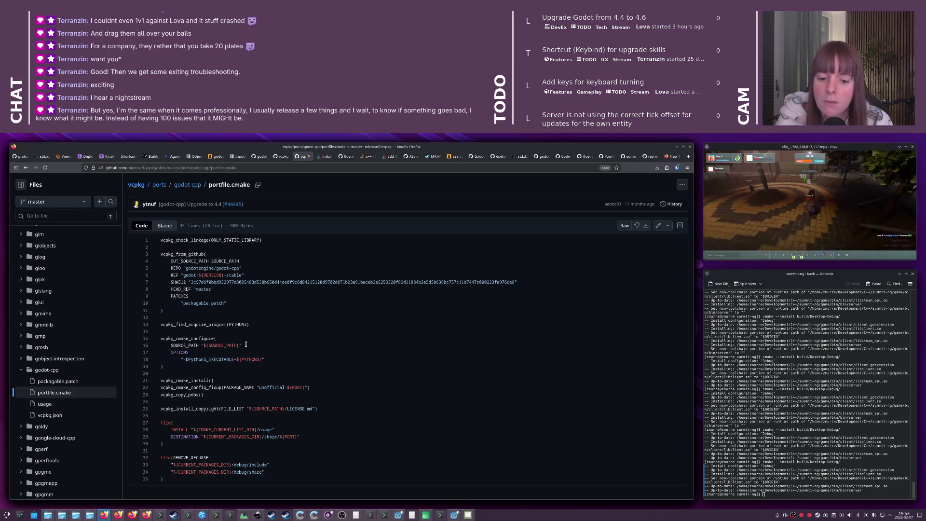
pyautogui.moveTo(174, 479); pyautogui.dragTo(159, 458)
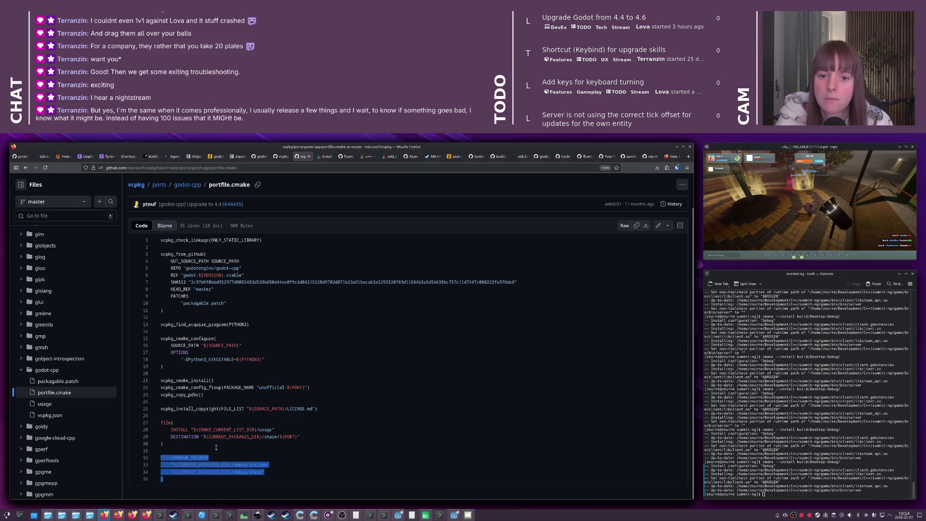
pyautogui.tripleClick(194, 240)
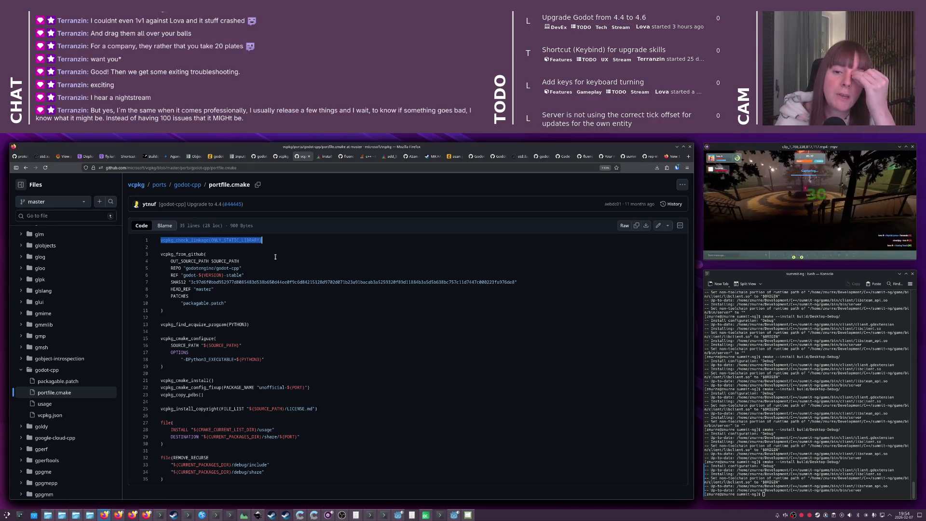
pyautogui.hotkey('alt', 'Tab')
pyautogui.hotkey('alt', 'Tab')
pyautogui.hotkey('alt', 'Tab')
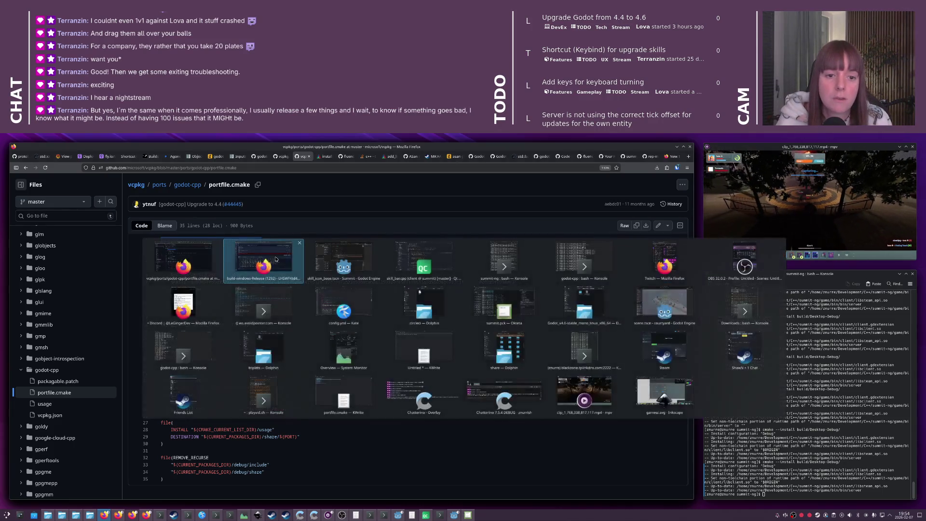
# Bring the triplets Dolphin window to the front
pyautogui.hotkey('alt', 'Tab')
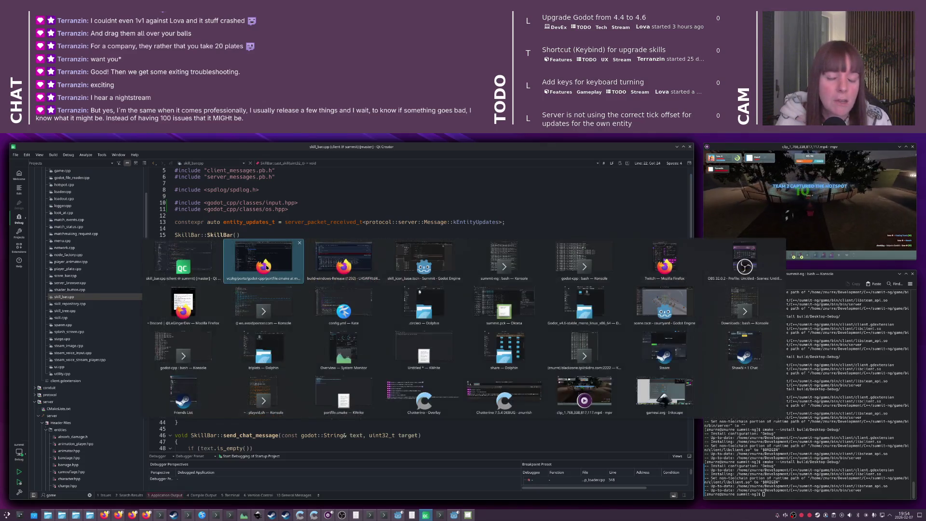
pyautogui.press('Tab')
pyautogui.press('Tab')
pyautogui.press('Down')
pyautogui.press('Left')
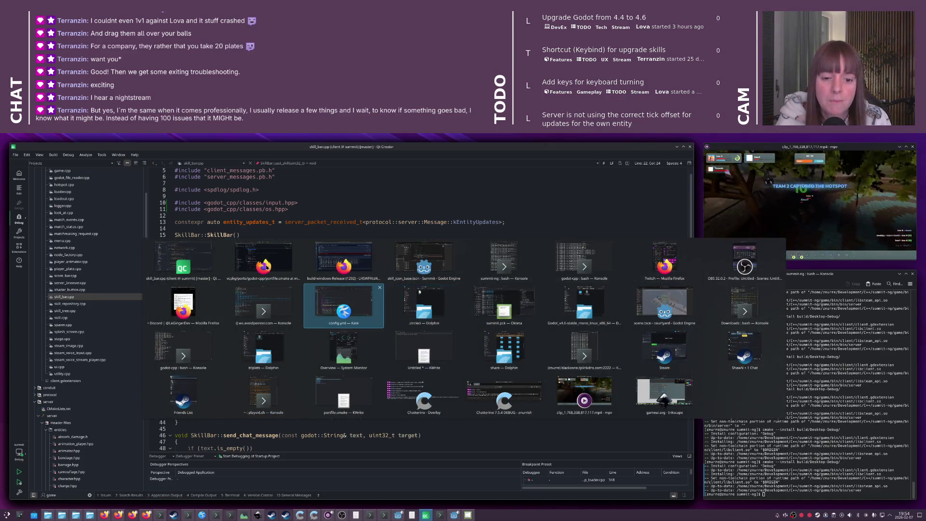
pyautogui.press('Down')
pyautogui.press('Left')
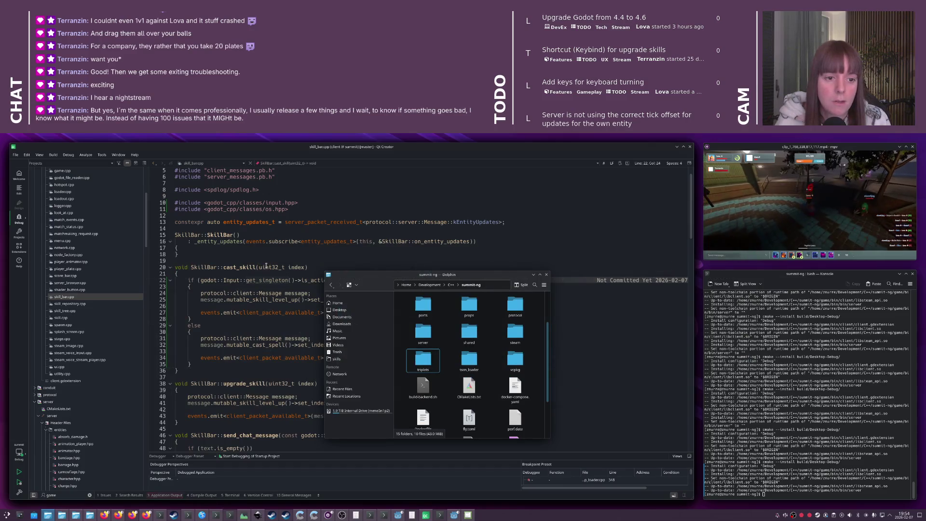
# Open ports/godot-cpp/portfile.cmake in Kate and paste the static-only linkage check at the top
pyautogui.hotkey('alt', 'Left')
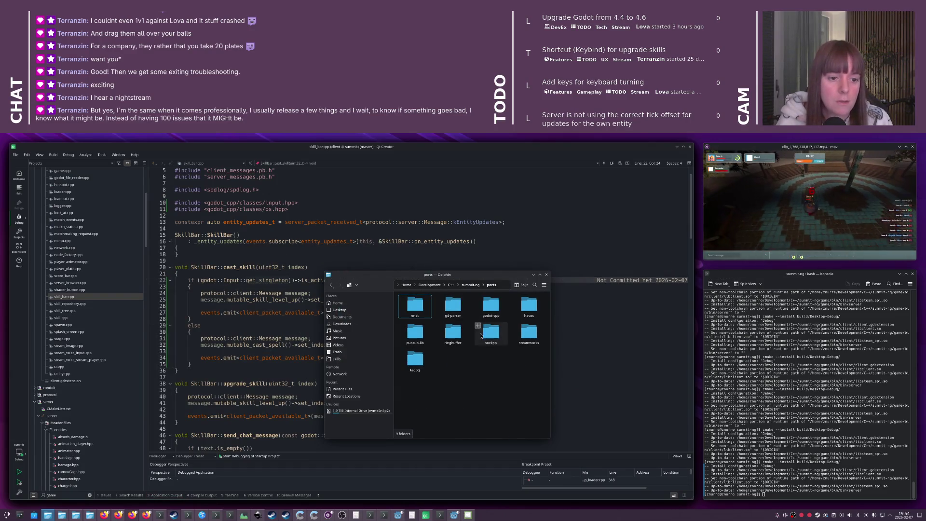
pyautogui.moveTo(482, 275); pyautogui.dragTo(381, 258)
pyautogui.doubleClick(389, 291)
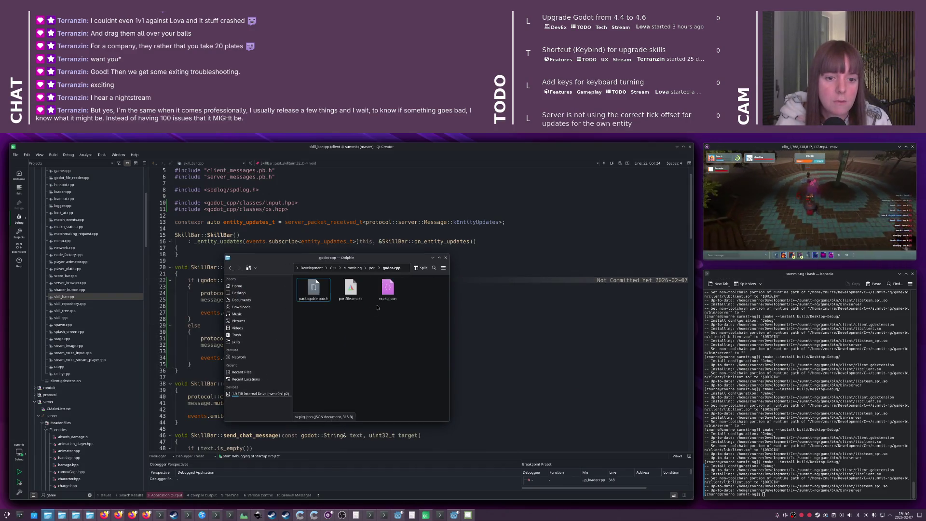
pyautogui.doubleClick(351, 289)
pyautogui.hotkey('ctrl', 'v')
pyautogui.press('Up')
pyautogui.press('Up')
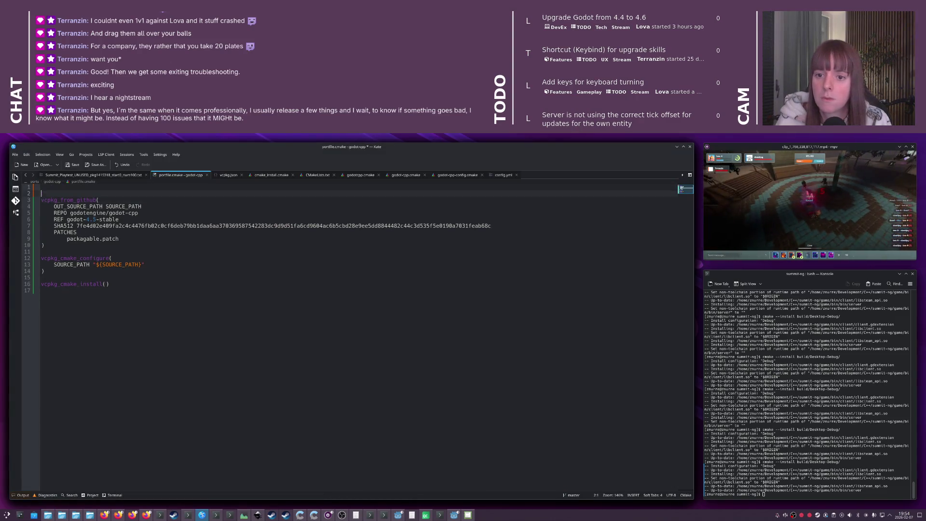
# Copy GitHub's file(REMOVE_RECURSE …) block into portfile.cmake after the install call and save
pyautogui.press('End')
pyautogui.hotkey('alt', 'Tab')
pyautogui.hotkey('alt', 'Tab')
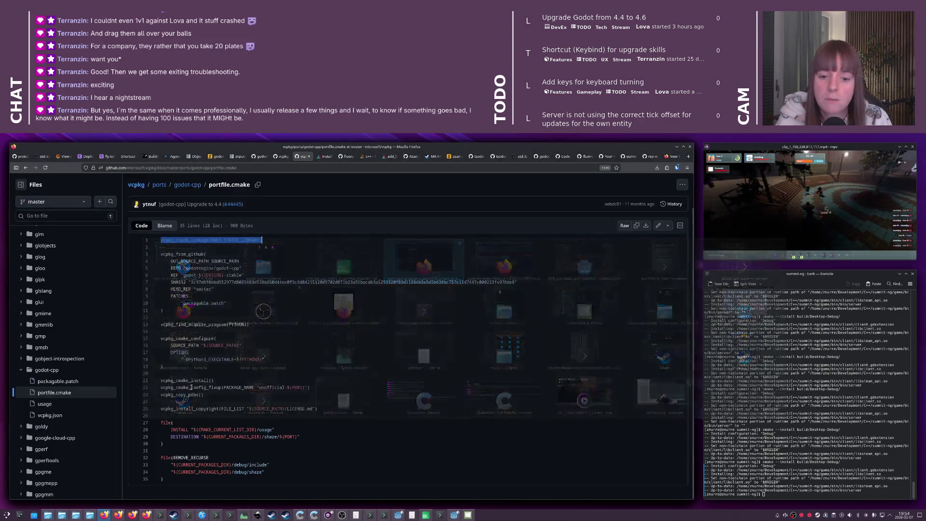
pyautogui.moveTo(162, 480); pyautogui.dragTo(160, 459)
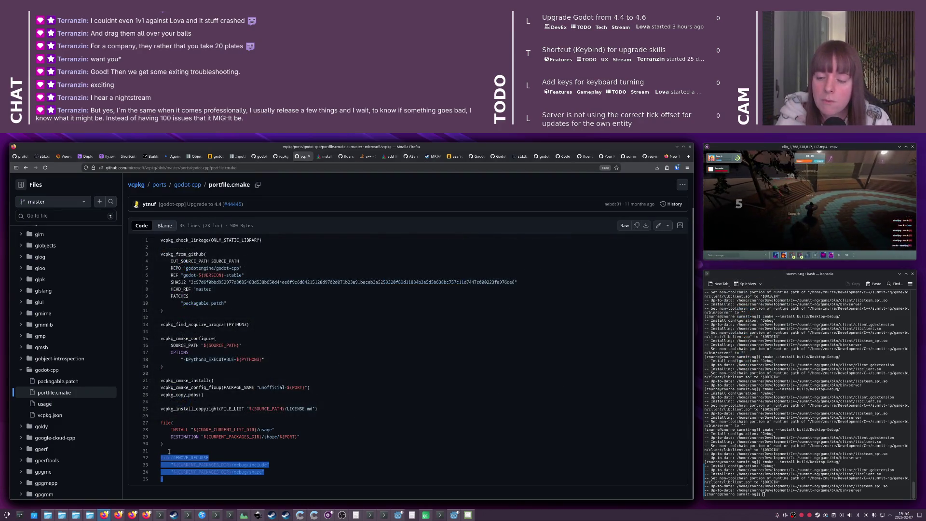
pyautogui.hotkey('ctrl', 'c')
pyautogui.hotkey('alt', 'Tab')
pyautogui.hotkey('ctrl', 'v')
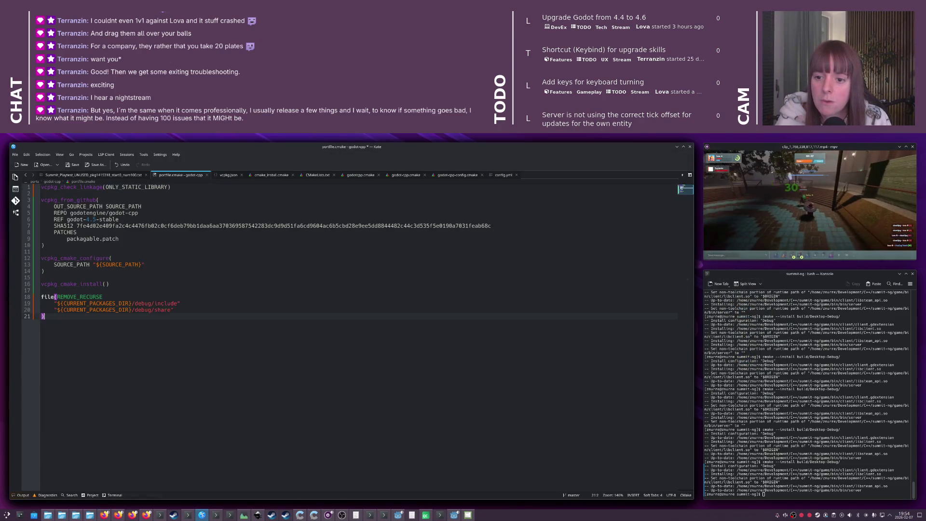
pyautogui.hotkey('ctrl', 's')
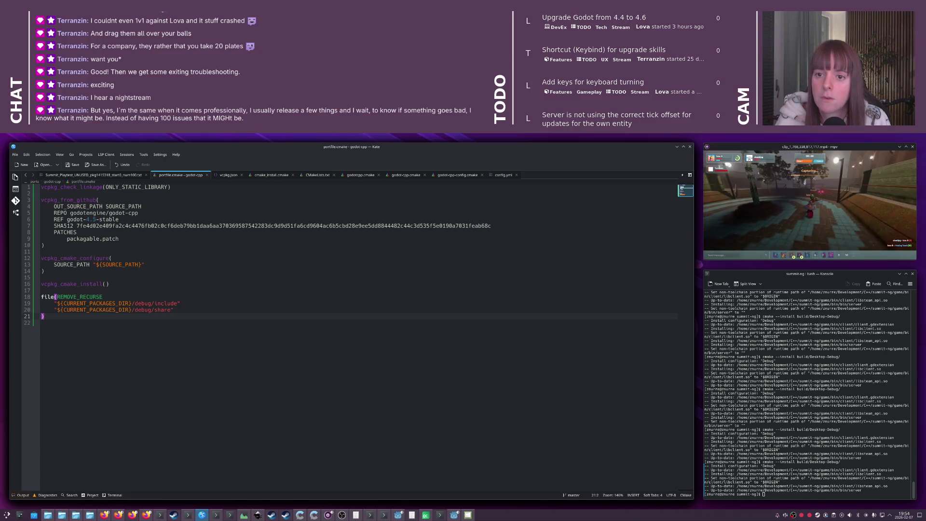
# Search the web for vcpkg_check_linkage in a new browser tab
pyautogui.doubleClick(81, 187)
pyautogui.hotkey('alt', 'Tab')
pyautogui.hotkey('alt', 'Tab')
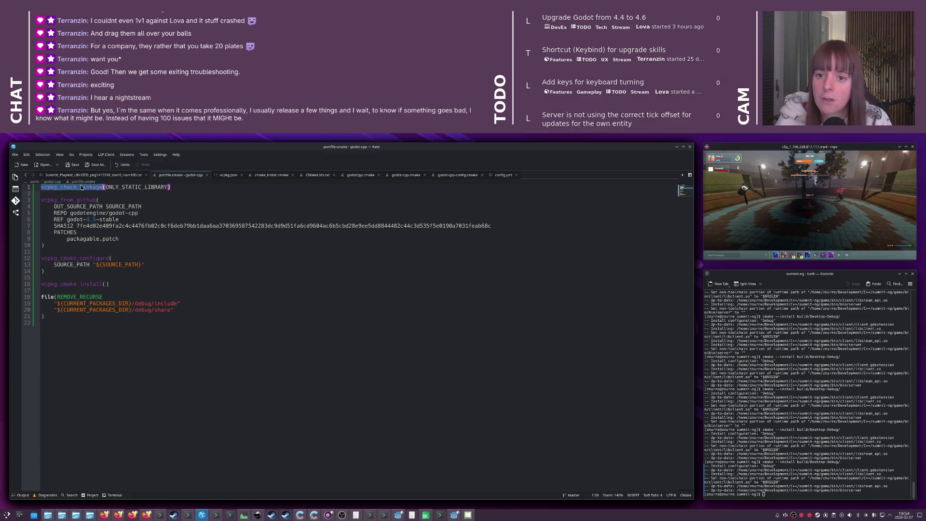
pyautogui.hotkey('alt', 'shift', 'Tab')
pyautogui.hotkey('ctrl', 't')
pyautogui.hotkey('ctrl', 'v')
pyautogui.press('Return')
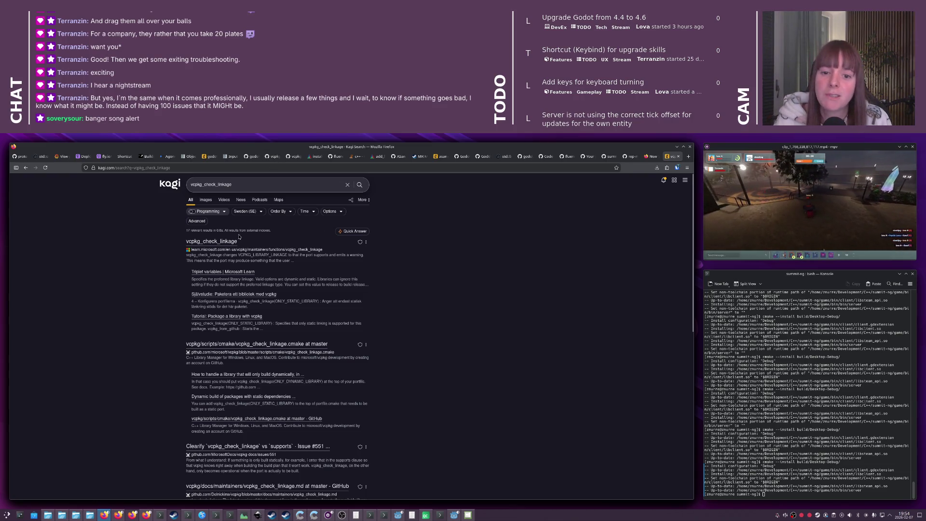
# Read the Microsoft Learn vcpkg_check_linkage reference down to its Parameters section
pyautogui.click(227, 241)
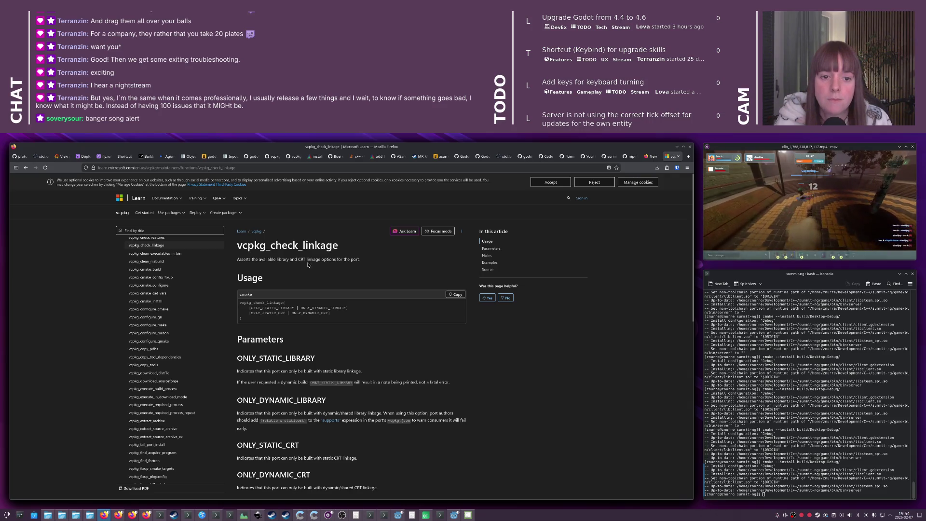
pyautogui.scroll(-2, 308, 264)
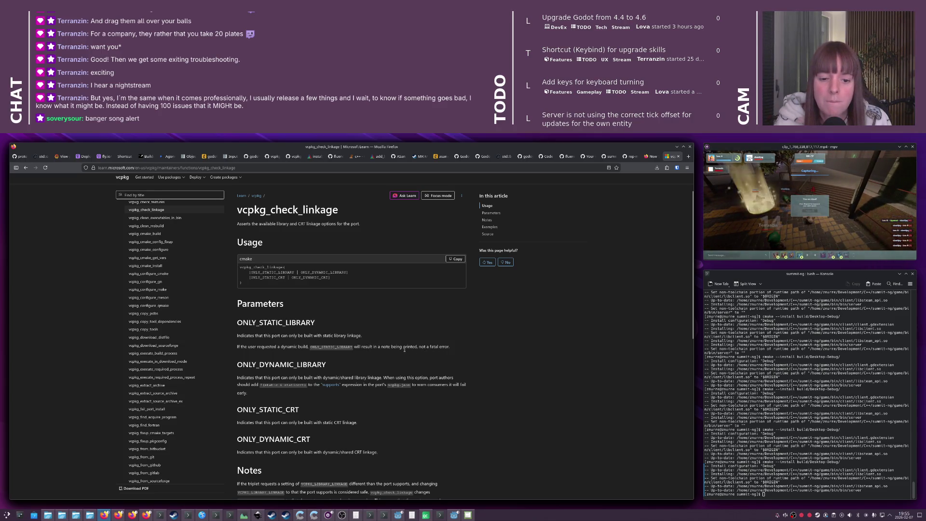
pyautogui.scroll(-3, 404, 350)
pyautogui.hotkey('alt', 'Tab')
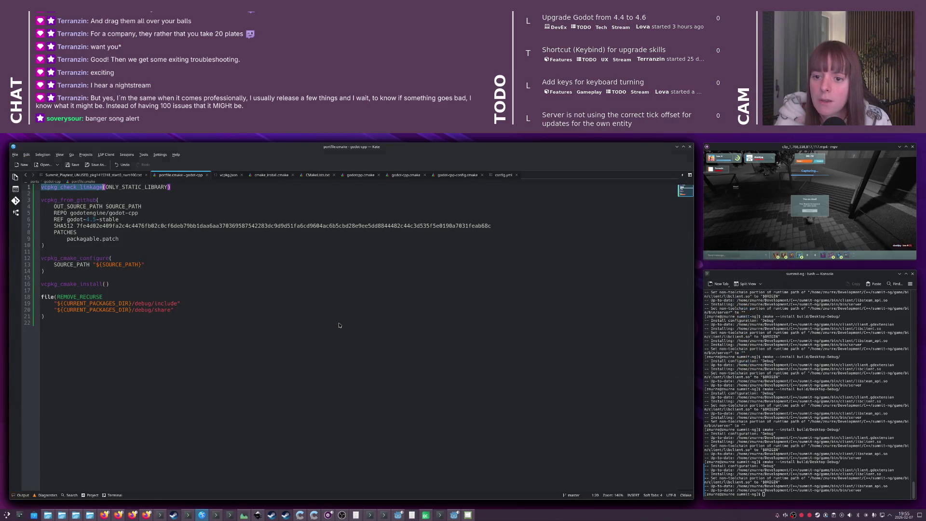
pyautogui.hotkey('alt', 'Tab')
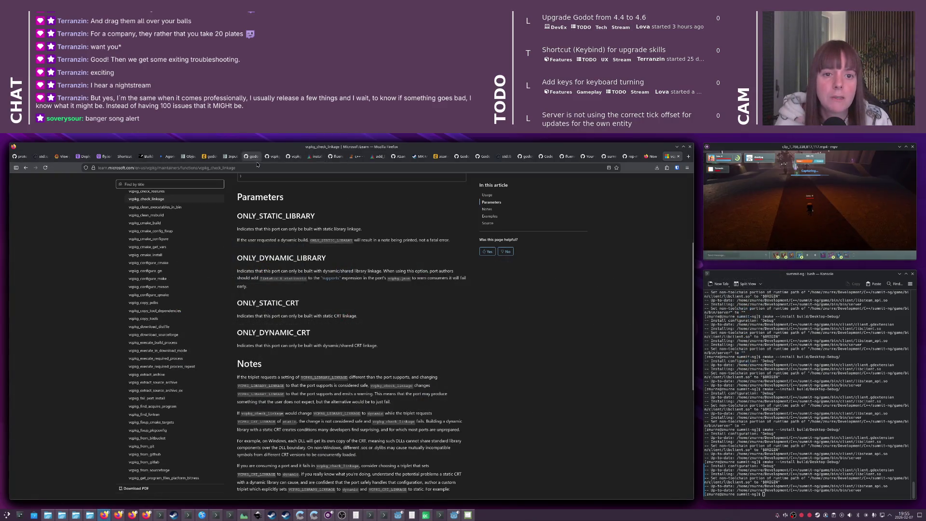
# Return to the godot-cpp packagable.patch on GitHub and scroll down the diff
pyautogui.click(271, 157)
pyautogui.scroll(-2, 307, 339)
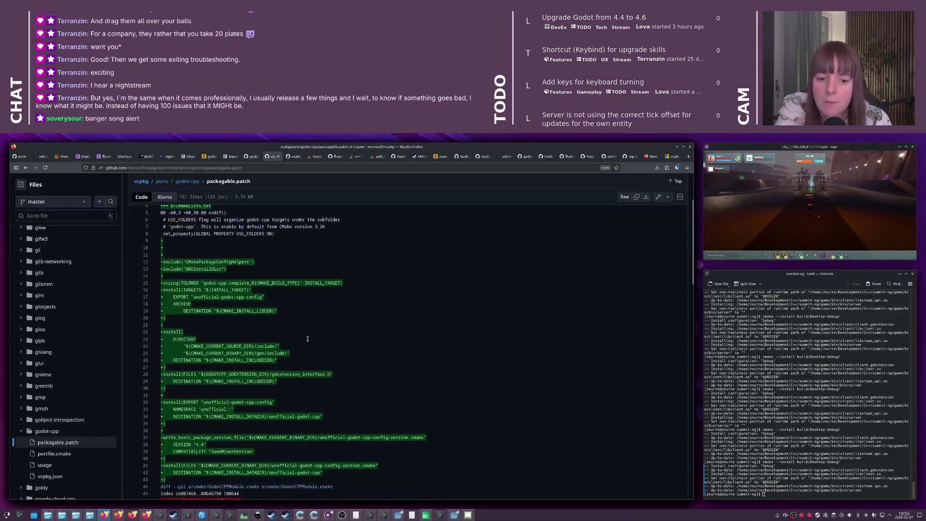
pyautogui.scroll(-2, 308, 338)
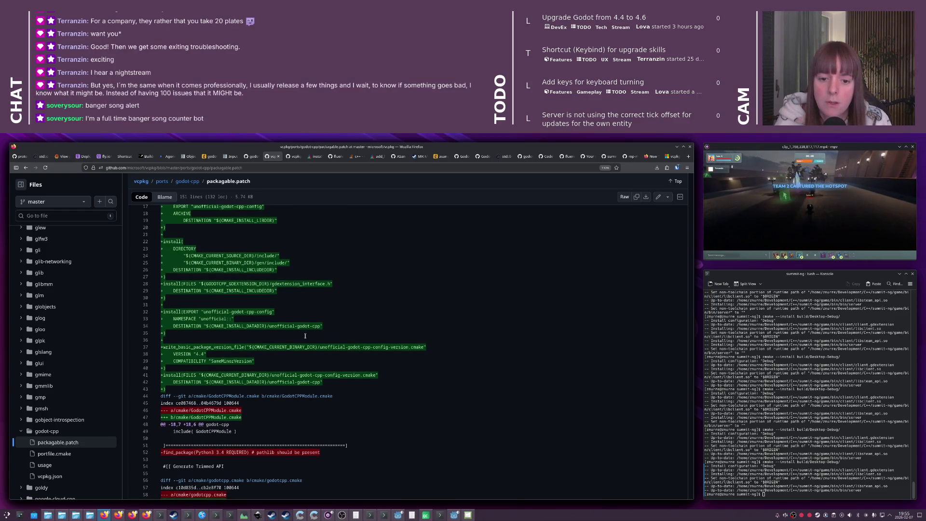
# Scroll to the windows.cmake hunk and mark the commented-out CMAKE_MSVC_RUNTIME_LIBRARY lines 143–145
pyautogui.scroll(-5, 305, 336)
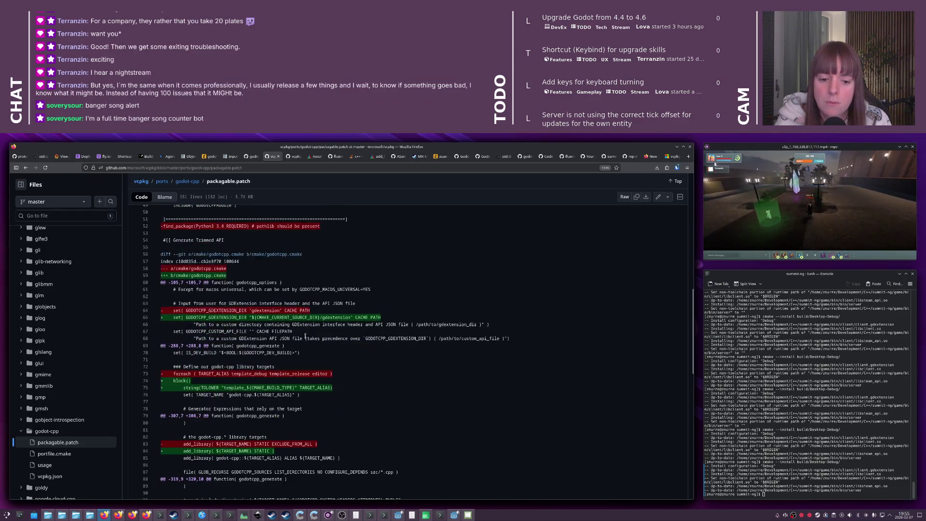
pyautogui.scroll(-2, 305, 336)
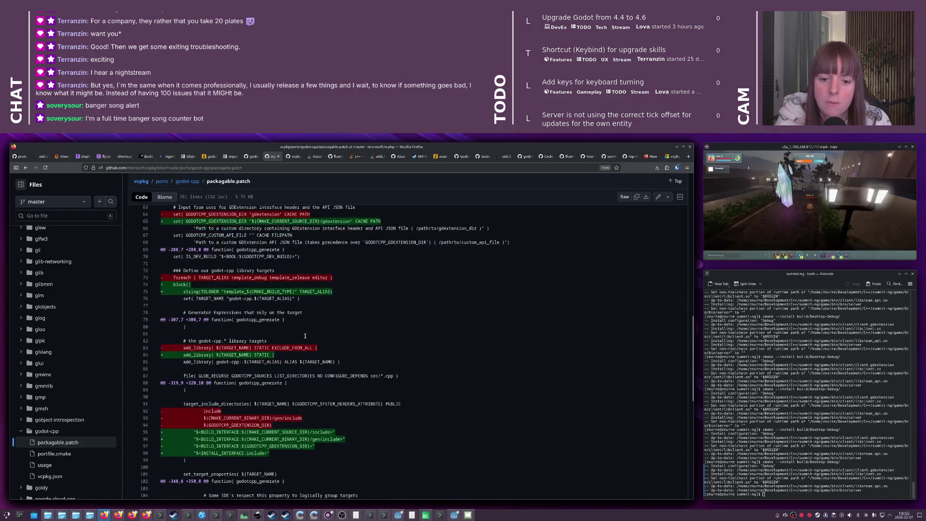
pyautogui.scroll(-7, 306, 336)
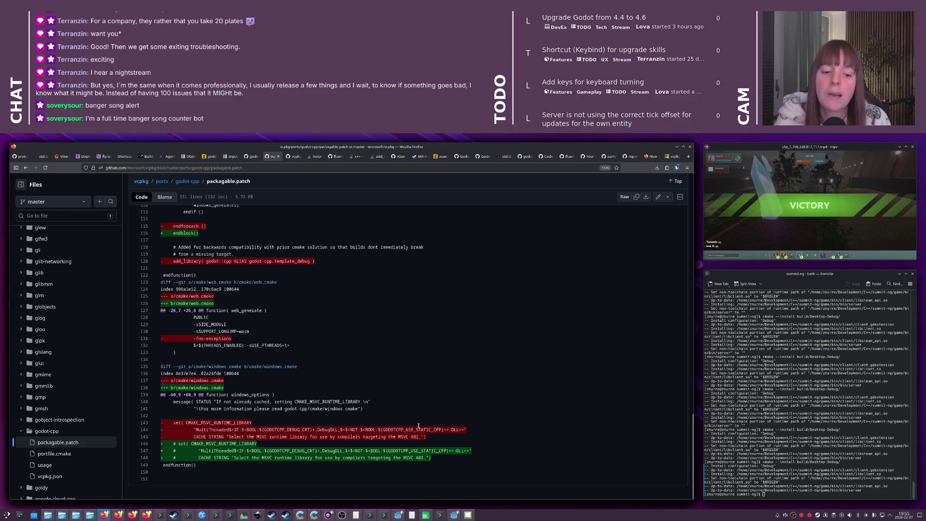
pyautogui.moveTo(426, 437); pyautogui.dragTo(158, 418)
pyautogui.click(210, 423)
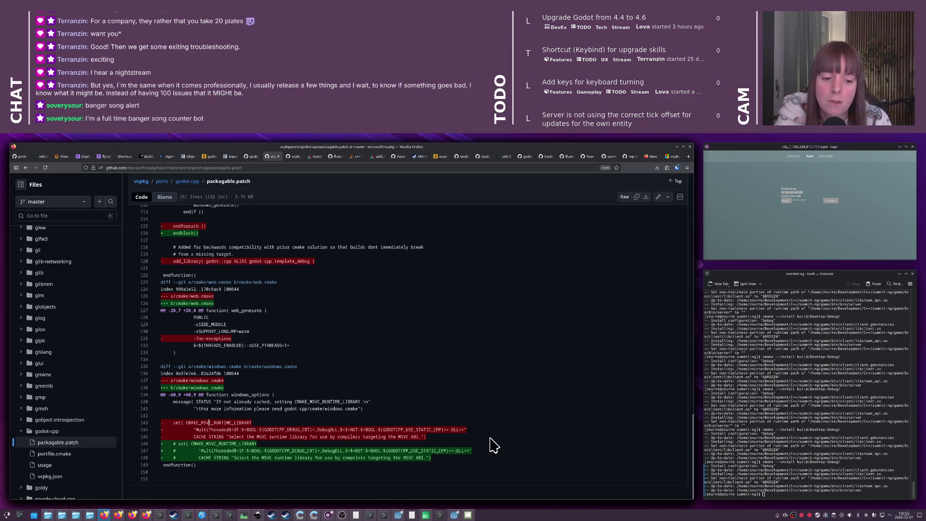
pyautogui.moveTo(427, 437); pyautogui.dragTo(217, 428)
pyautogui.click(219, 423)
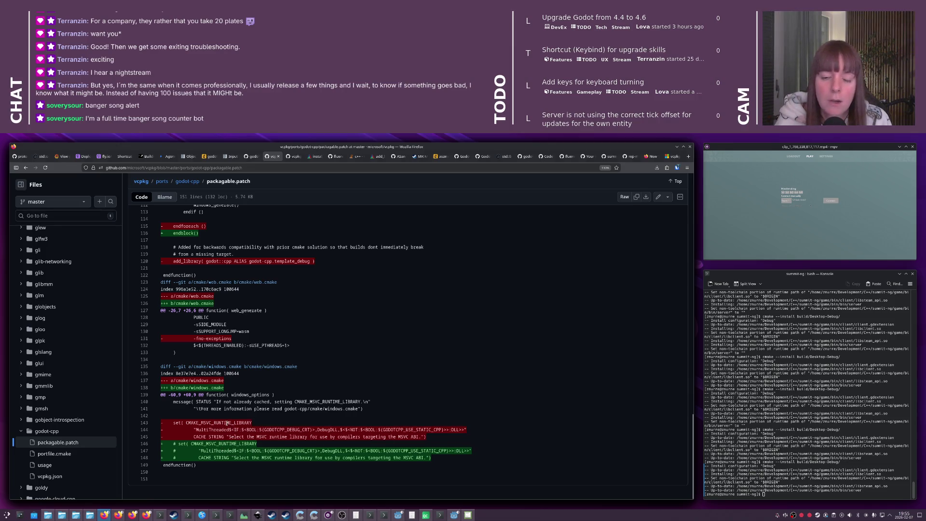
pyautogui.hotkey('alt', 'Tab')
pyautogui.hotkey('alt', 'Tab')
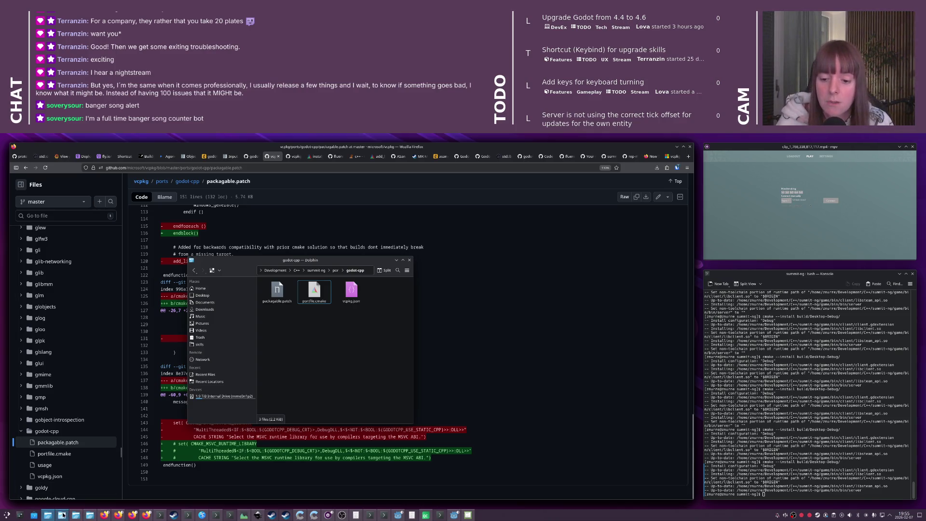
# Find the Dolphin window showing the C++ projects folder
pyautogui.hotkey('alt', '`')
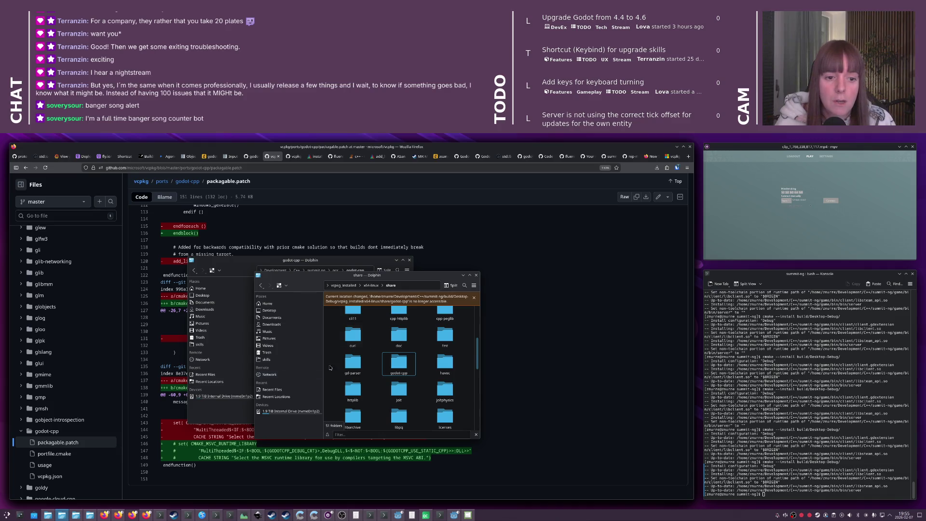
pyautogui.click(75, 515)
pyautogui.click(90, 515)
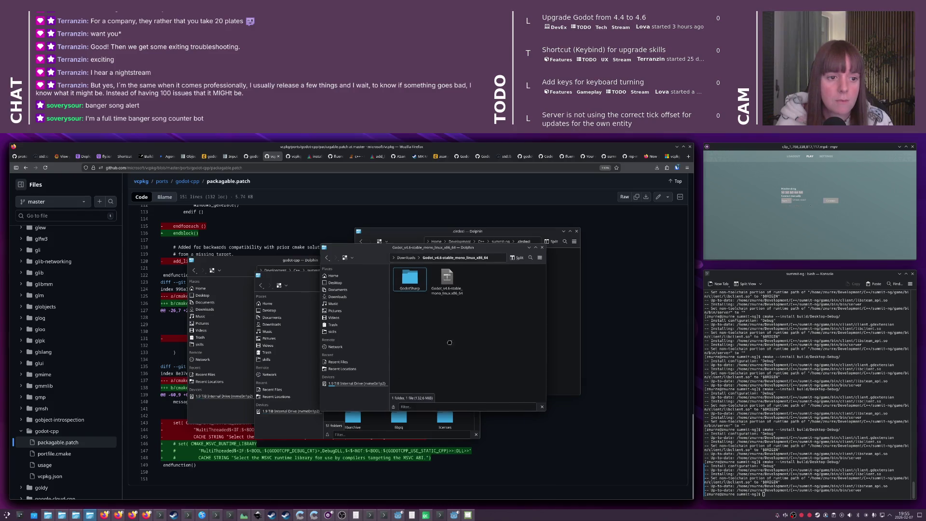
pyautogui.click(93, 513)
pyautogui.click(330, 328)
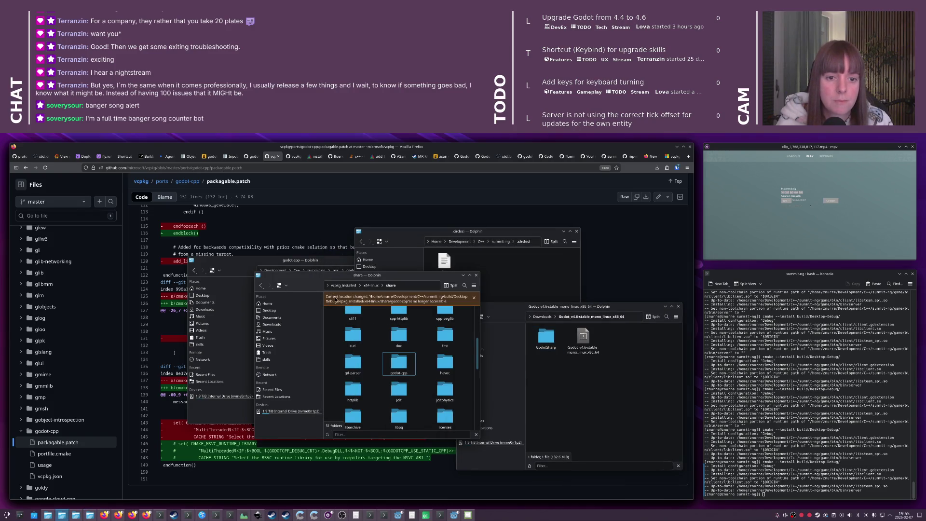
pyautogui.click(481, 241)
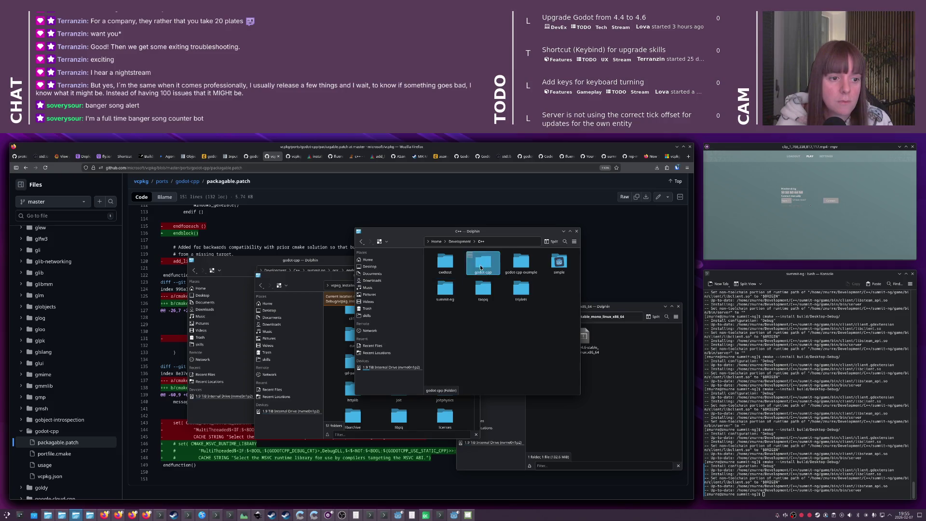
# Open godot-cpp > cmake and open windows.cmake in Kate
pyautogui.doubleClick(481, 269)
pyautogui.moveTo(480, 277); pyautogui.dragTo(401, 284)
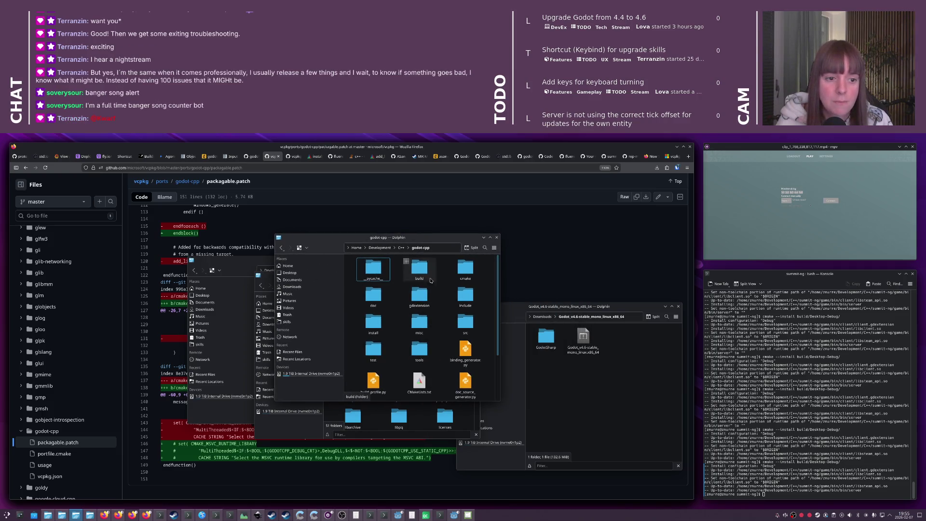
pyautogui.doubleClick(454, 277)
pyautogui.write('wi')
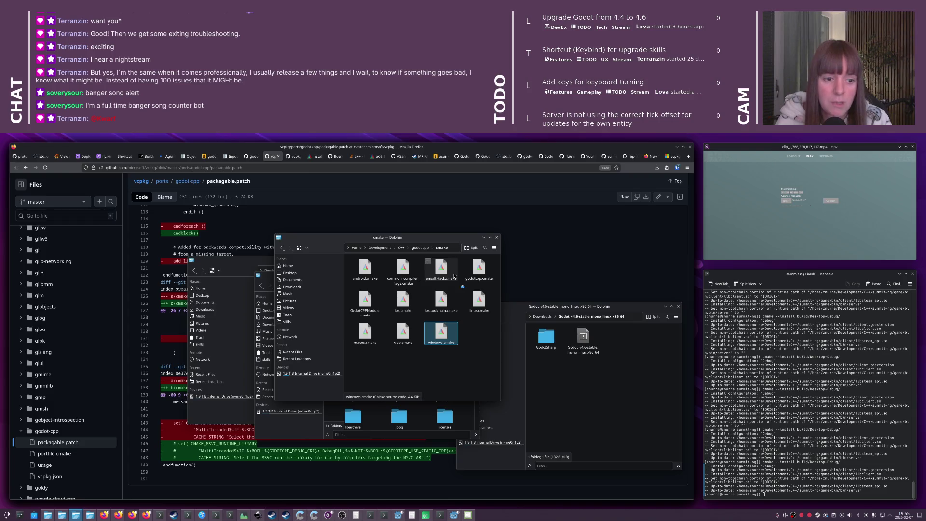
pyautogui.press('Return')
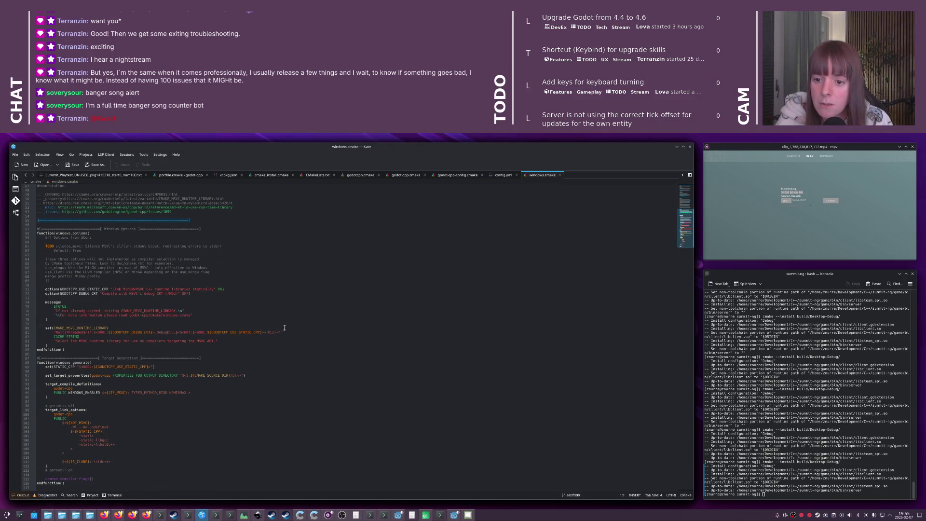
# Comment out the CMAKE_MSVC_RUNTIME_LIBRARY block in windows.cmake, comparing it with the vcpkg patch
pyautogui.moveTo(54, 343); pyautogui.dragTo(36, 324)
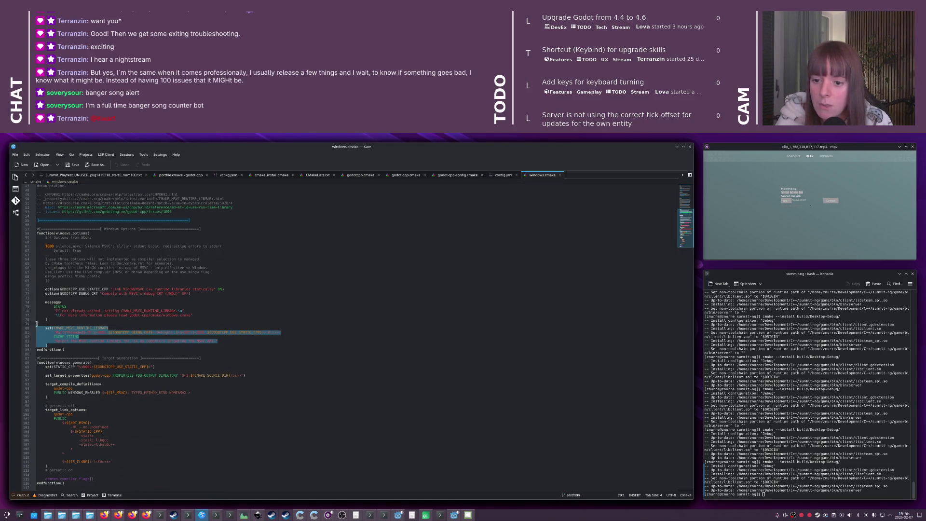
pyautogui.hotkey('ctrl', 'd')
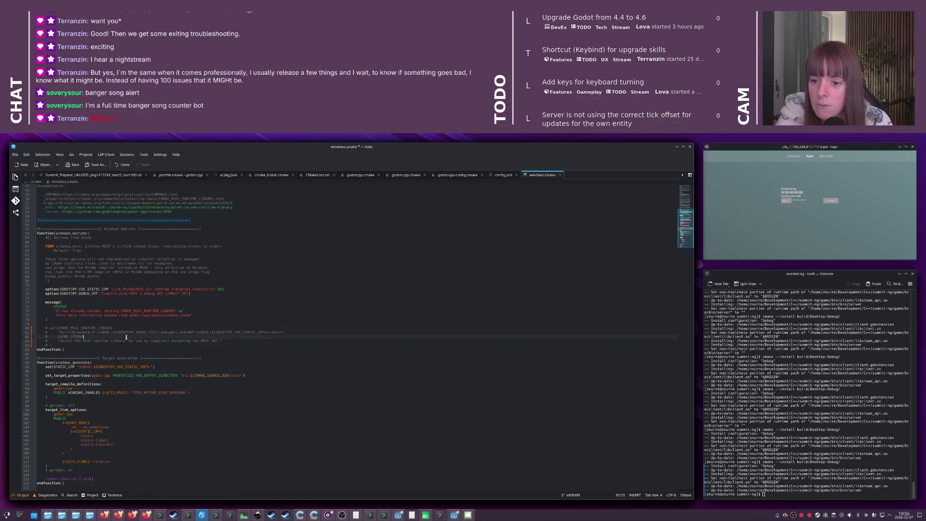
pyautogui.hotkey('alt', 'Tab')
pyautogui.press('Tab')
pyautogui.press('Tab')
pyautogui.press('Tab')
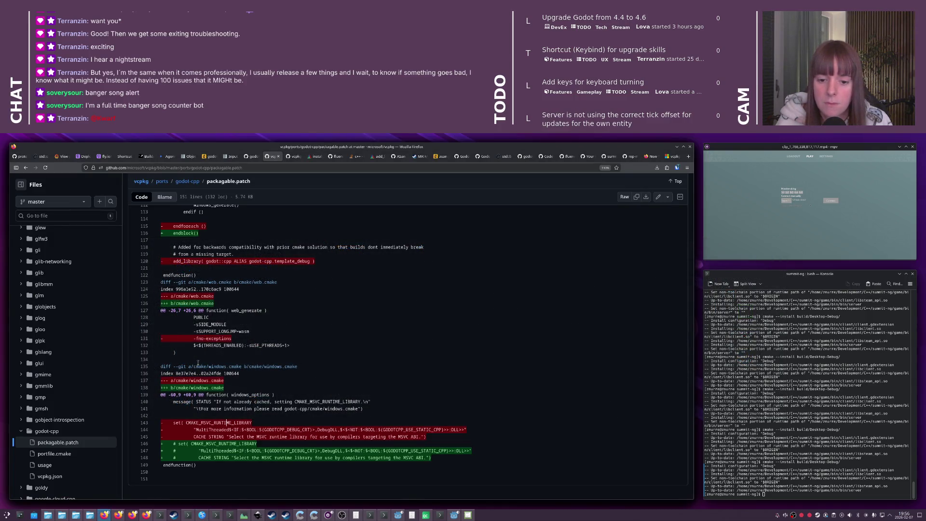
pyautogui.hotkey('alt', 'Tab')
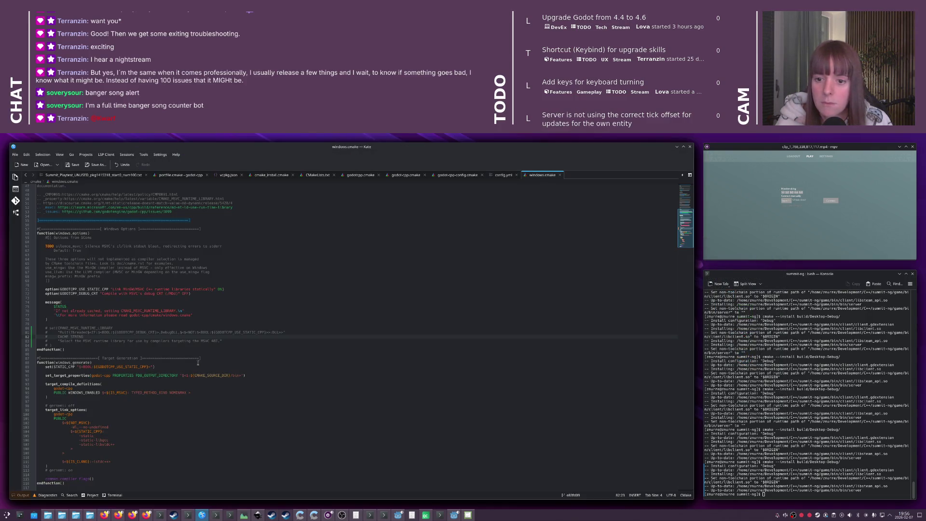
pyautogui.hotkey('alt', 'Tab')
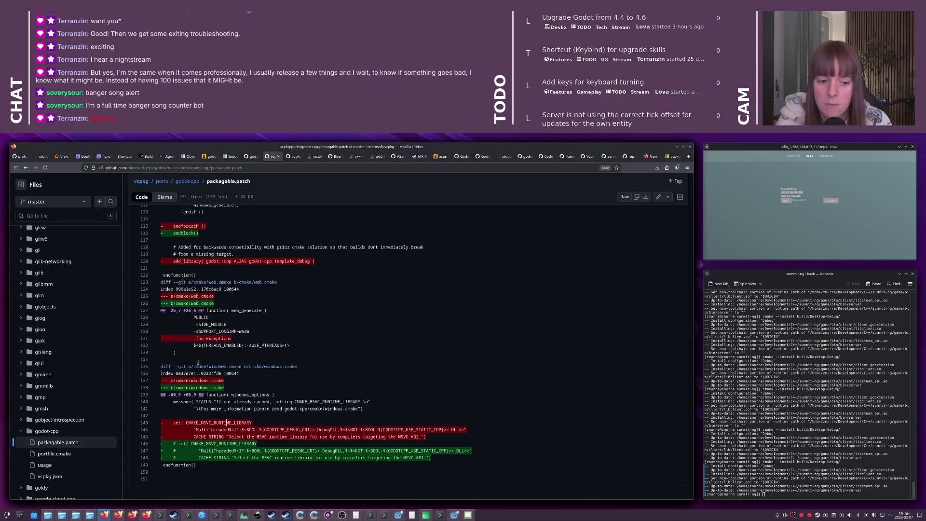
pyautogui.hotkey('alt', 'Tab')
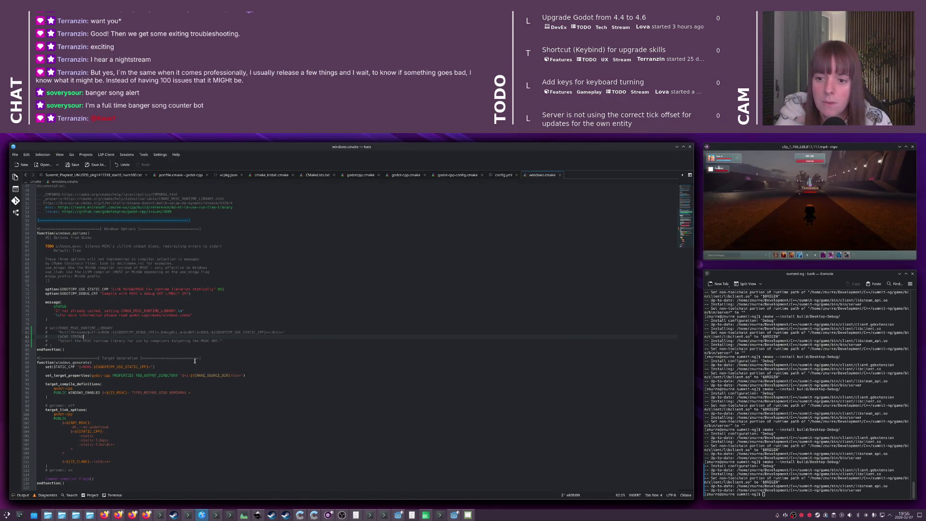
# Bring up Dolphin's godot-cpp/cmake folder and clear its file selection
pyautogui.hotkey('alt', 'Tab')
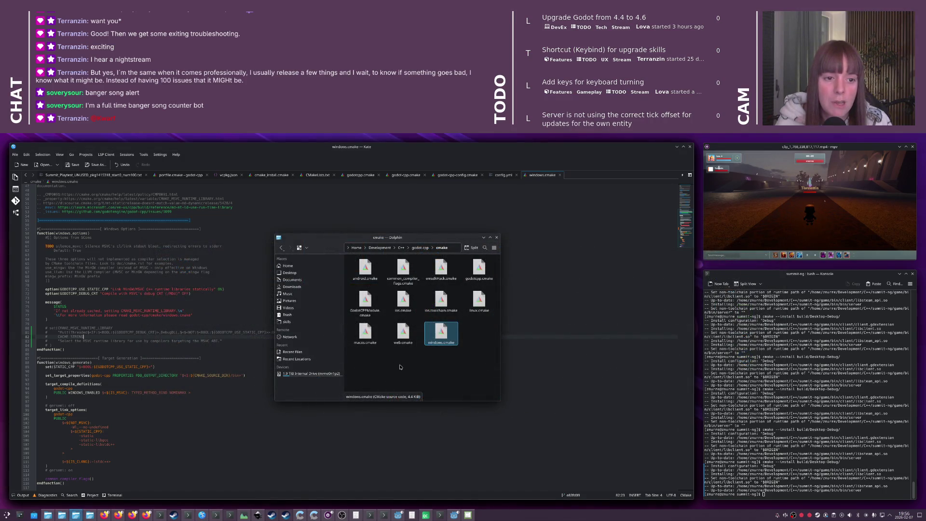
pyautogui.click(398, 315)
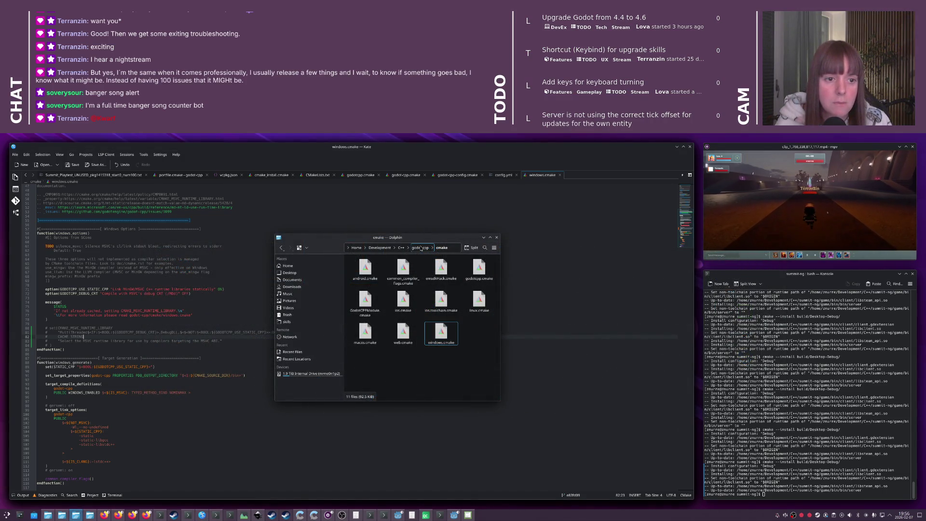
pyautogui.hotkey('alt', 'Tab')
pyautogui.press('Down')
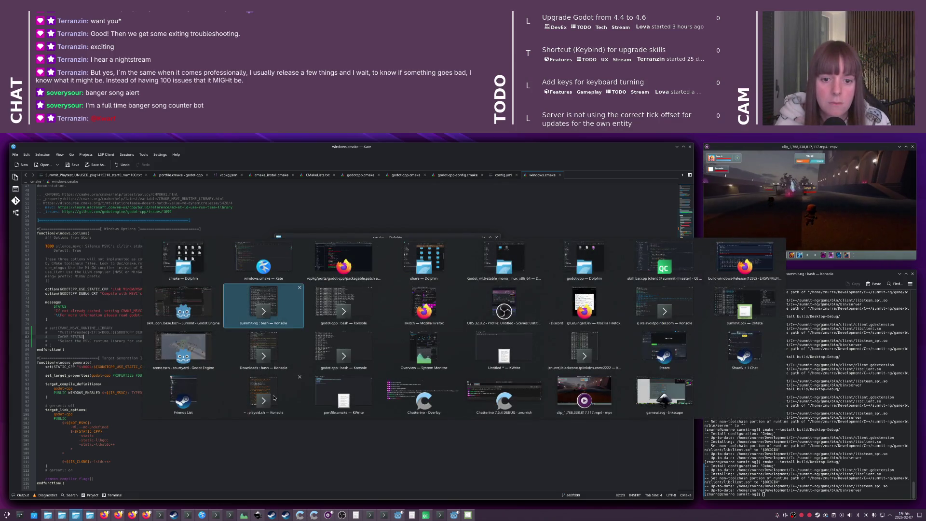
# Type 'pacman -Ql clang | grep rt' in the godot-cpp Konsole, then cancel the line
pyautogui.press('Right')
pyautogui.press('Down')
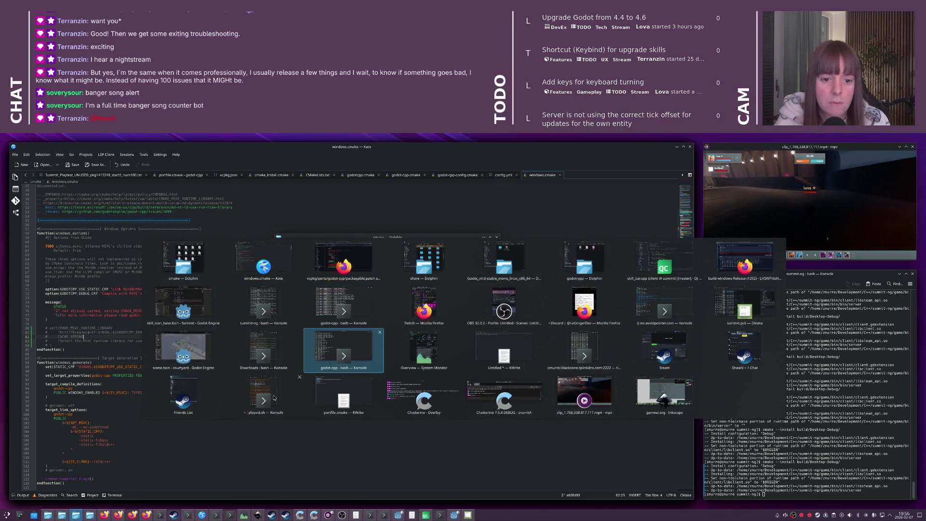
pyautogui.write('pacman -Ql clang | grep rt')
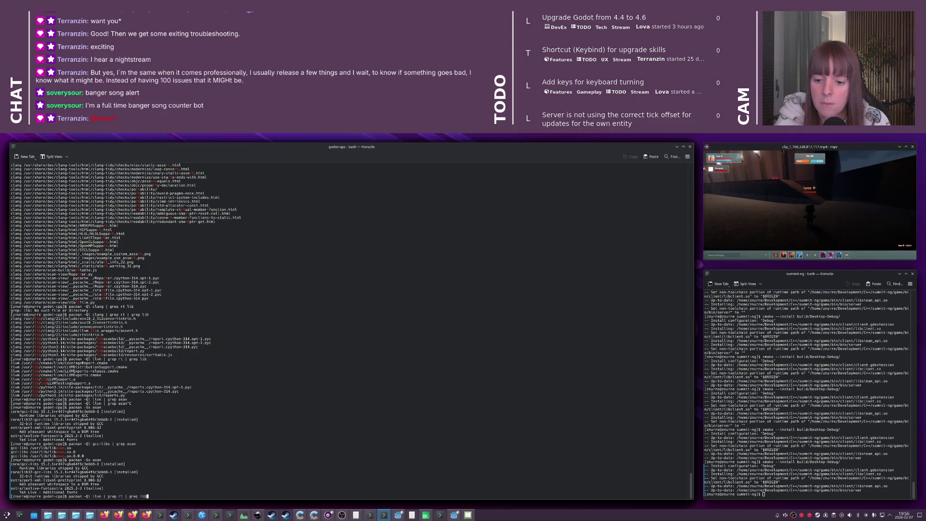
pyautogui.press('Up')
pyautogui.press('Up')
pyautogui.press('Up')
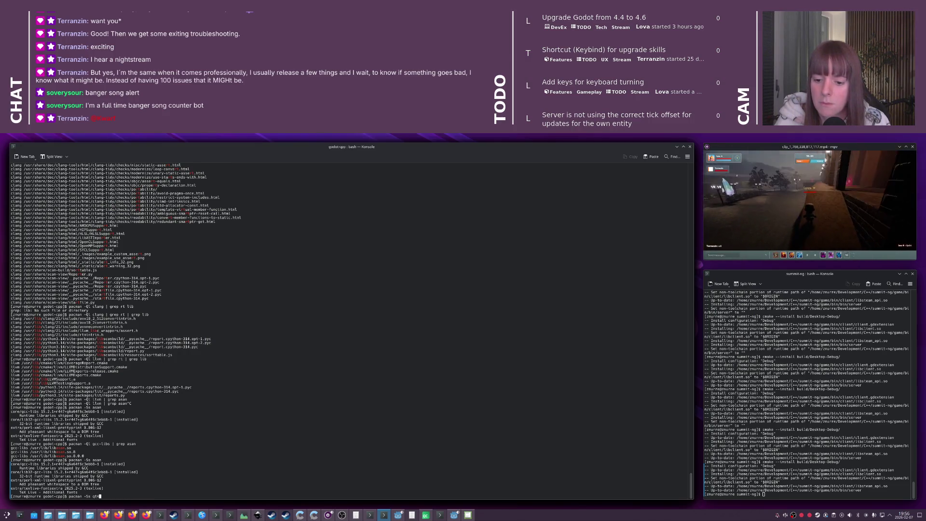
pyautogui.press('Up')
pyautogui.hotkey('ctrl', 'c')
# In the other godot-cpp Konsole, rerun git diff > packagable.patch to regenerate the patch
pyautogui.hotkey('alt', 'Tab')
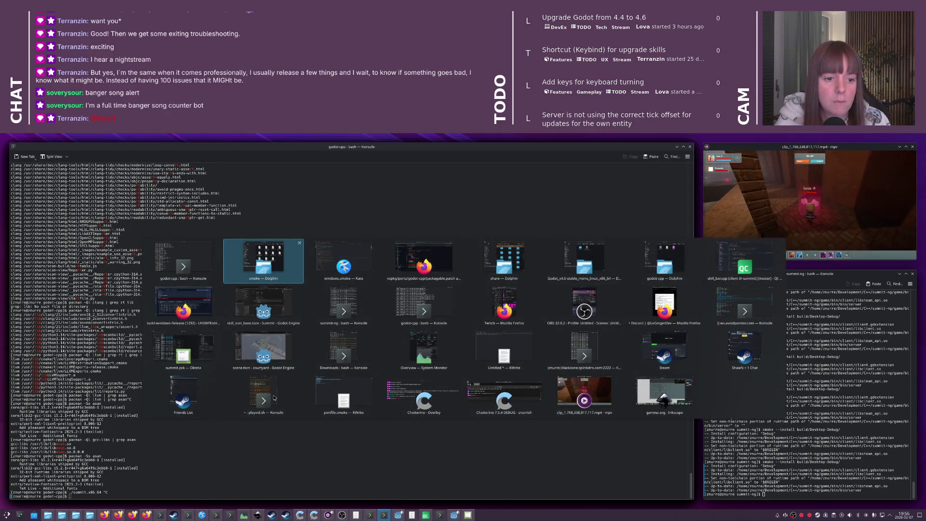
pyautogui.press('Down')
pyautogui.press('Right')
pyautogui.press('Right')
pyautogui.press('Up')
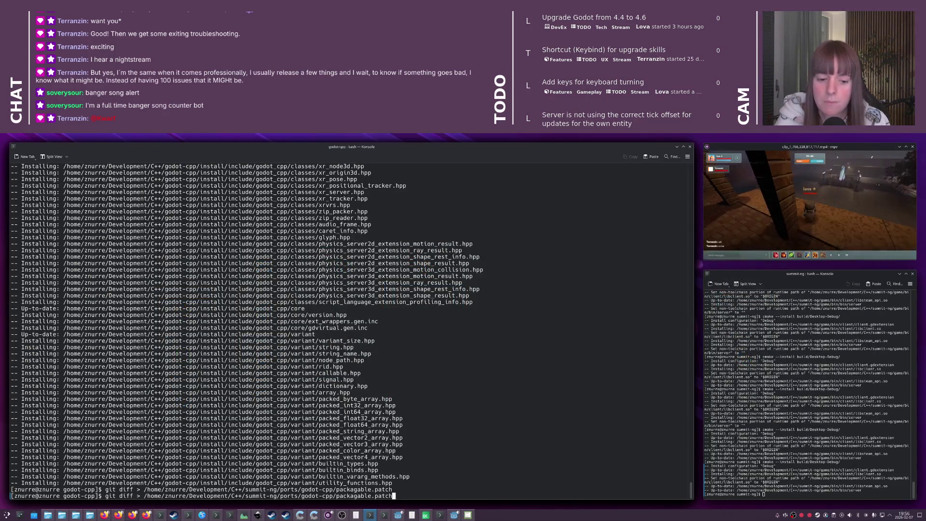
pyautogui.press('Return')
pyautogui.click(426, 515)
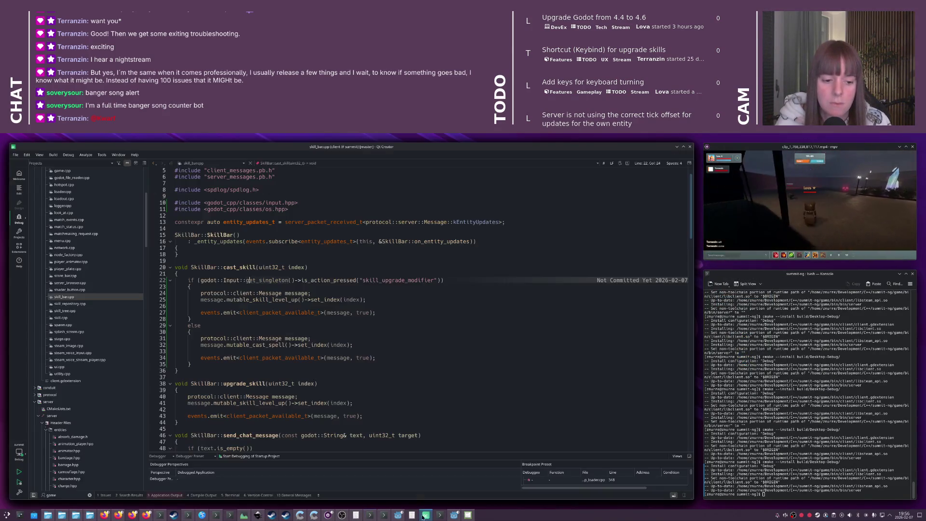
# Open the Git Commit page via the locator and review the client/game.cpp and client/skill_bar.cpp diffs
pyautogui.hotkey('ctrl', 'k')
pyautogui.write('git com')
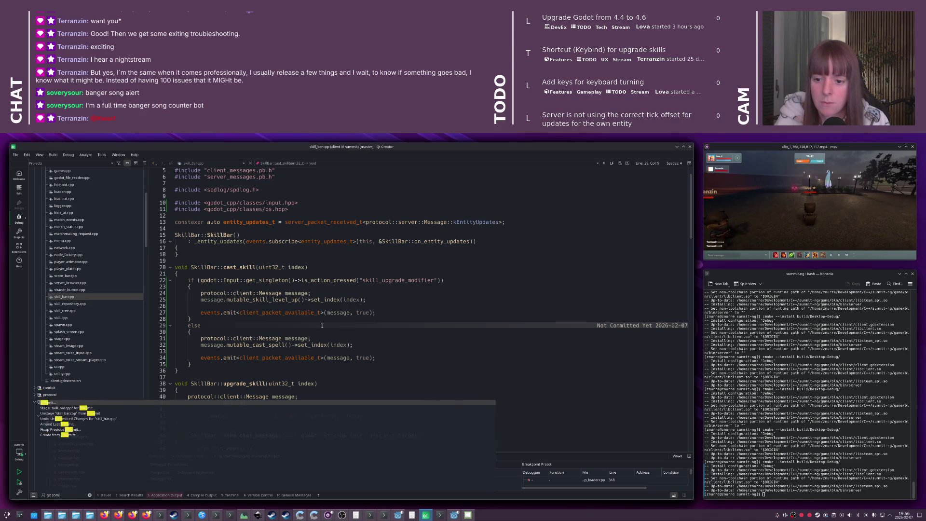
pyautogui.press('Return')
pyautogui.doubleClick(471, 238)
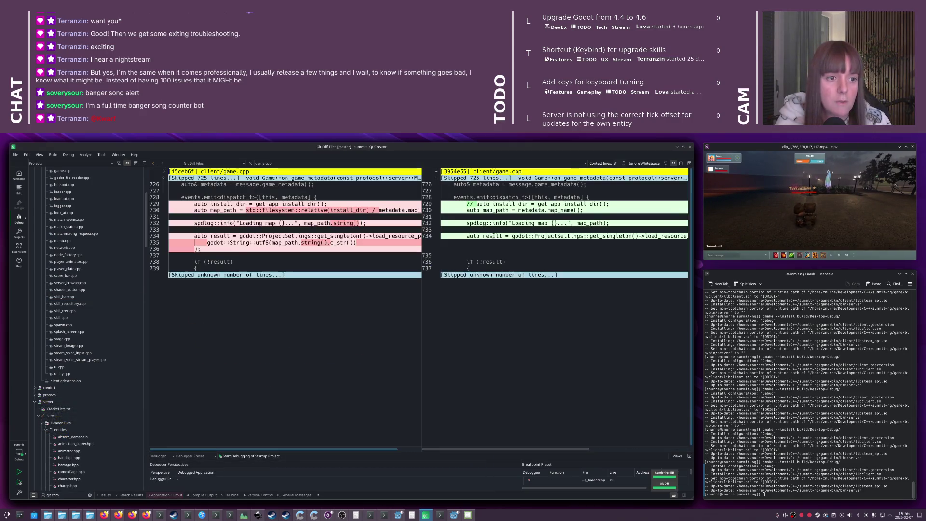
pyautogui.hotkey('ctrl', 'w')
pyautogui.doubleClick(477, 262)
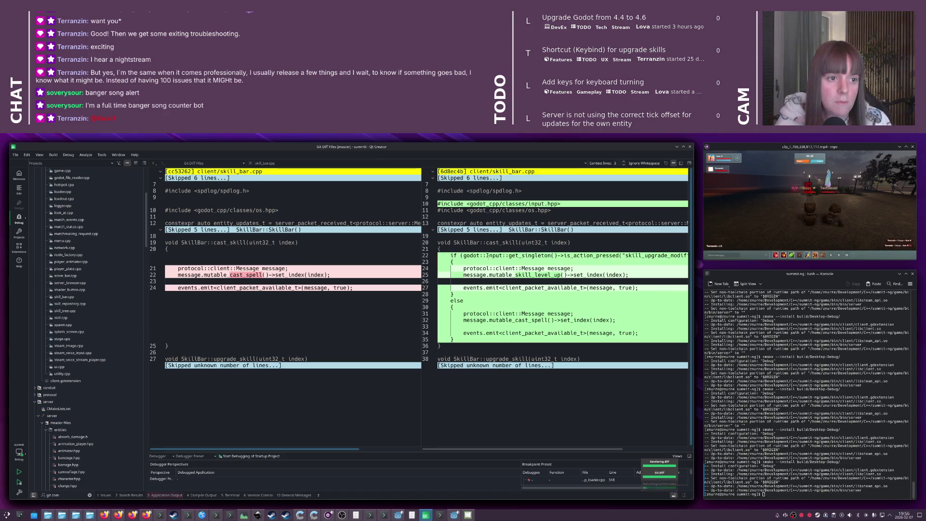
pyautogui.hotkey('ctrl', 'w')
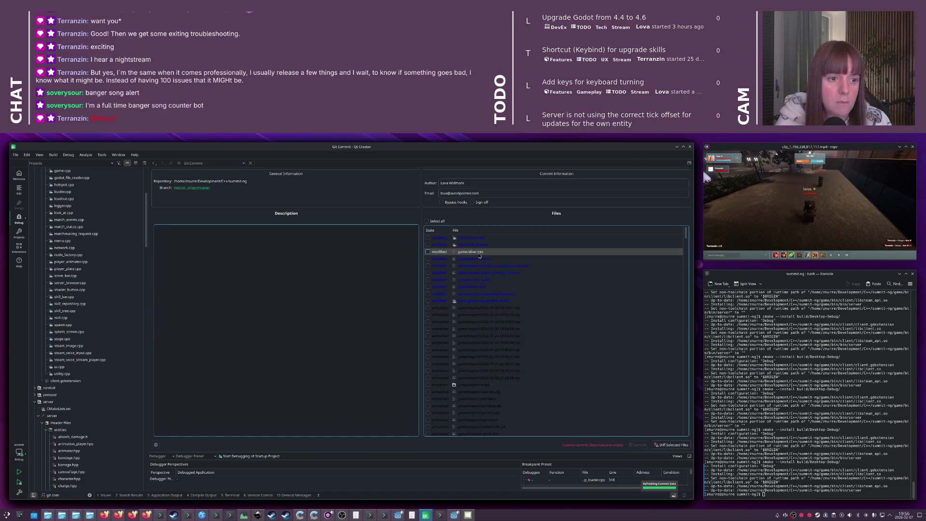
# Review the diffs of game/alive.tres, game/game_ui.tres and mtl_crystal.tres
pyautogui.doubleClick(480, 253)
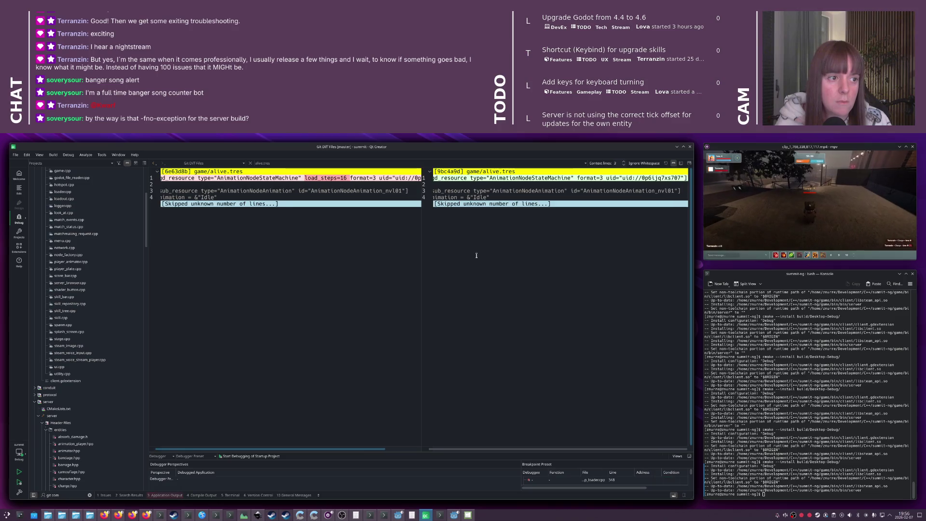
pyautogui.hotkey('ctrl', 'w')
pyautogui.doubleClick(480, 259)
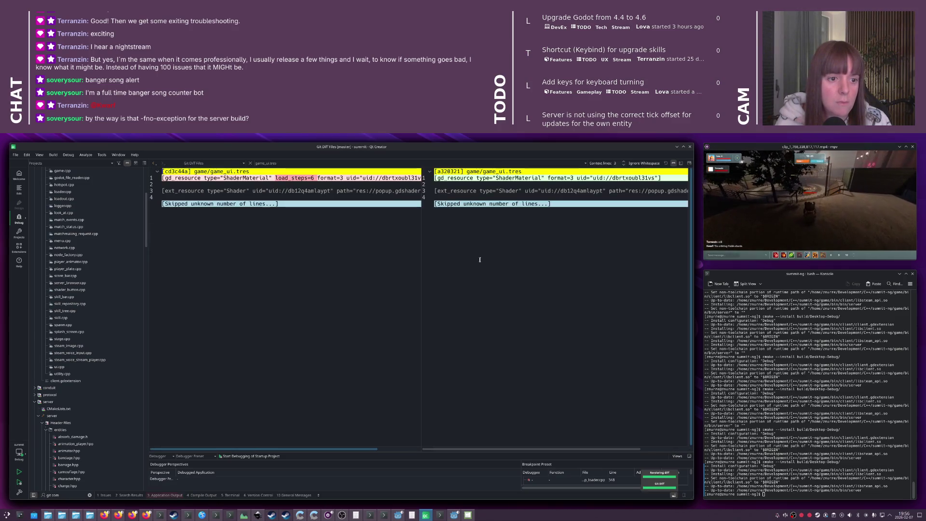
pyautogui.hotkey('ctrl', 'w')
pyautogui.doubleClick(494, 262)
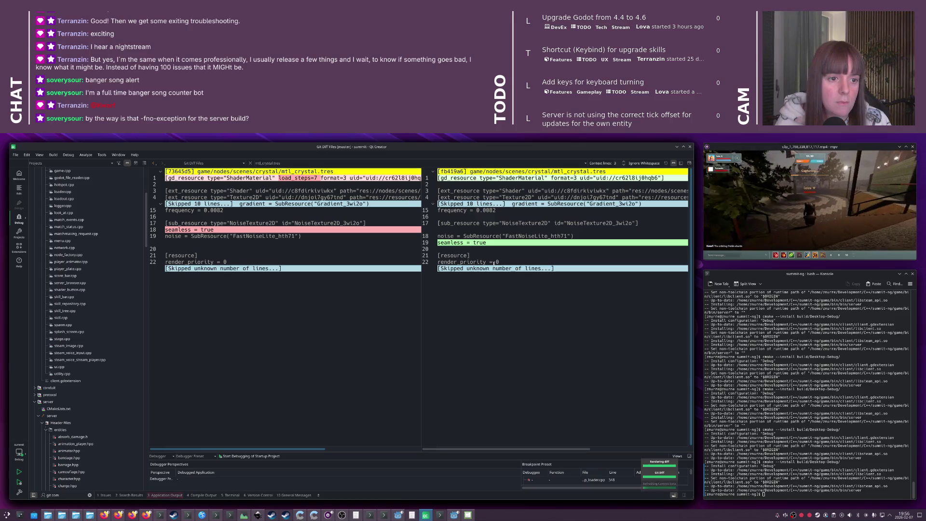
pyautogui.hotkey('ctrl', 'w')
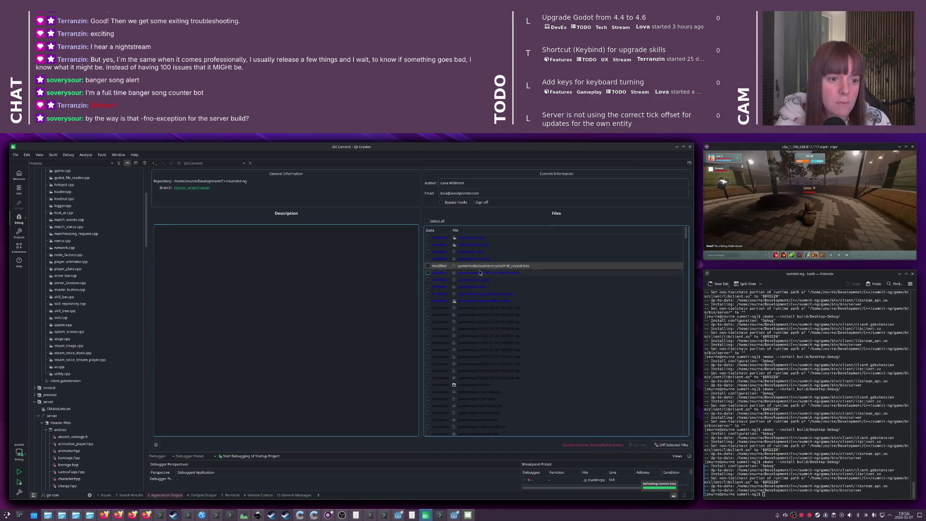
# Review the game/project.godot and ports/godot-cpp/packagable.patch diffs
pyautogui.doubleClick(484, 283)
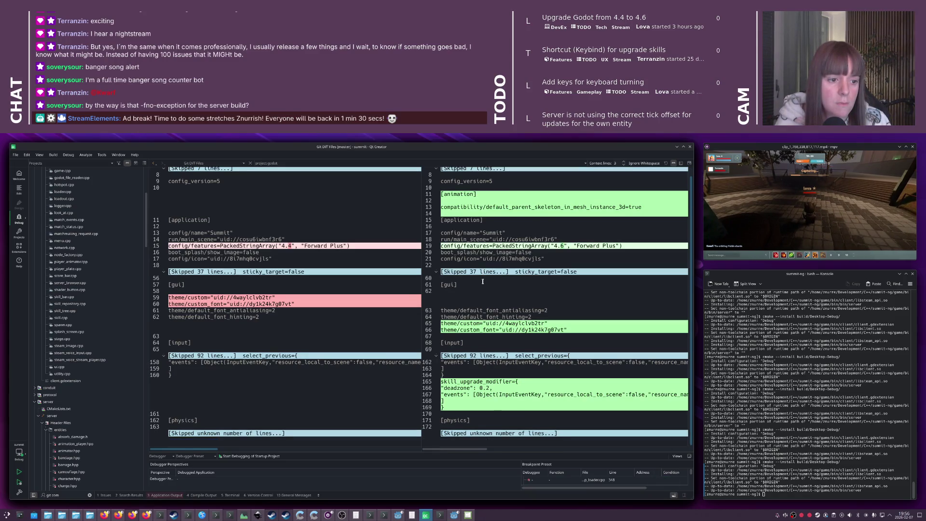
pyautogui.hotkey('ctrl', 'w')
pyautogui.click(486, 294)
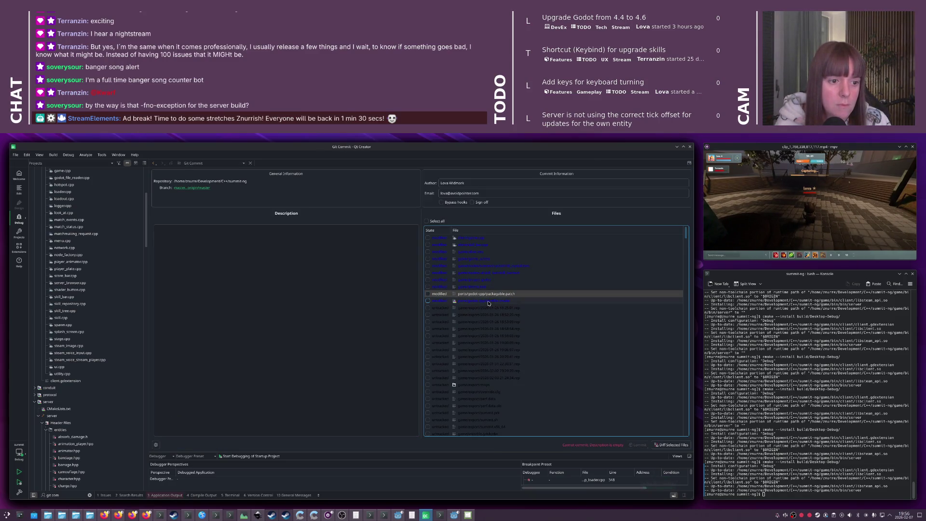
pyautogui.doubleClick(488, 293)
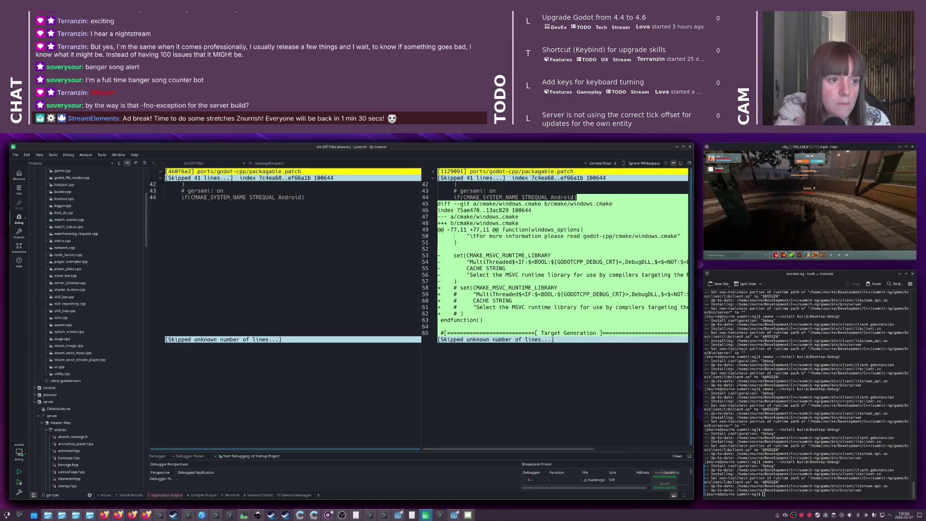
pyautogui.hotkey('ctrl', 'w')
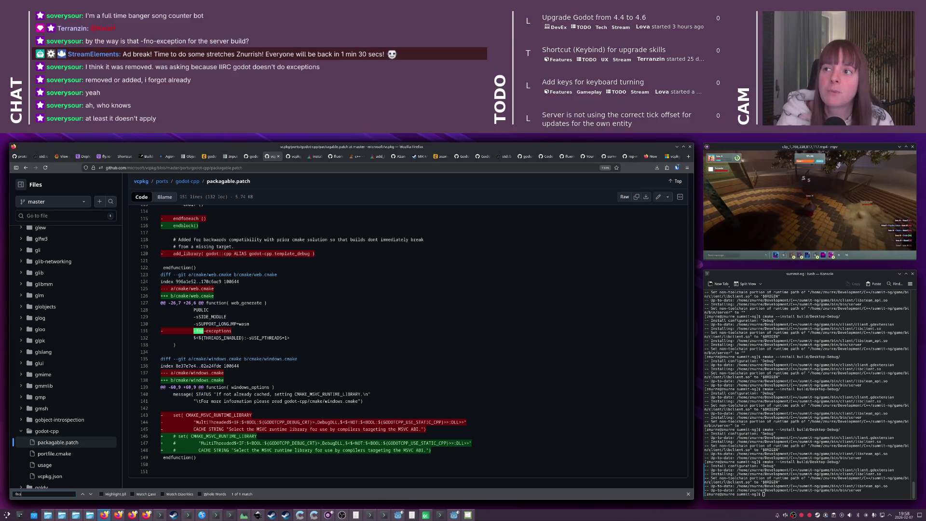
# Return from the GitHub patch view to Qt Creator
pyautogui.hotkey('alt', 'Tab')
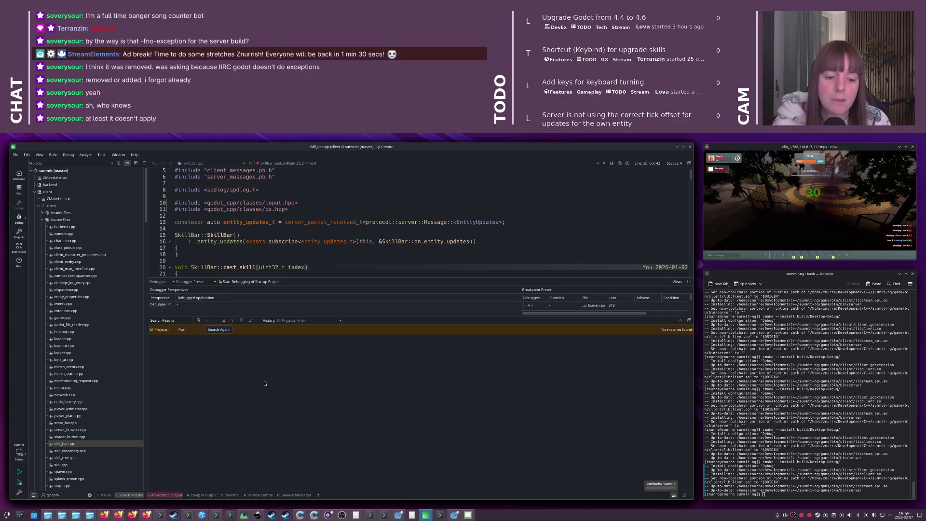
# Check the game's Application Output, then the General Messages CMake/vcpkg log
pyautogui.click(165, 495)
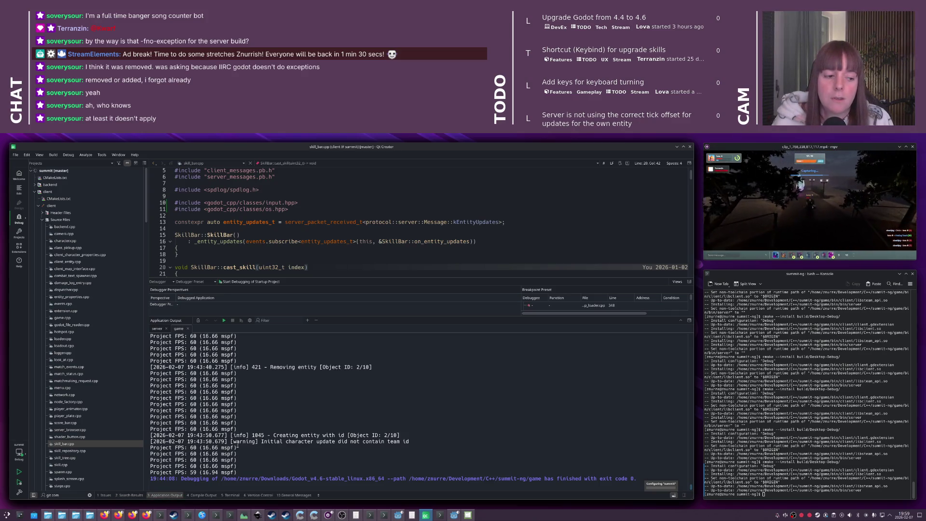
pyautogui.click(270, 267)
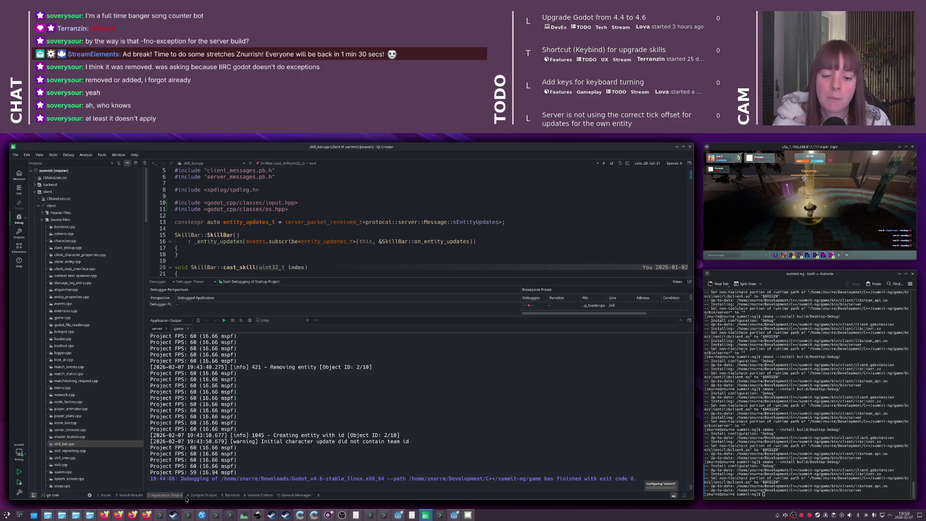
pyautogui.click(293, 496)
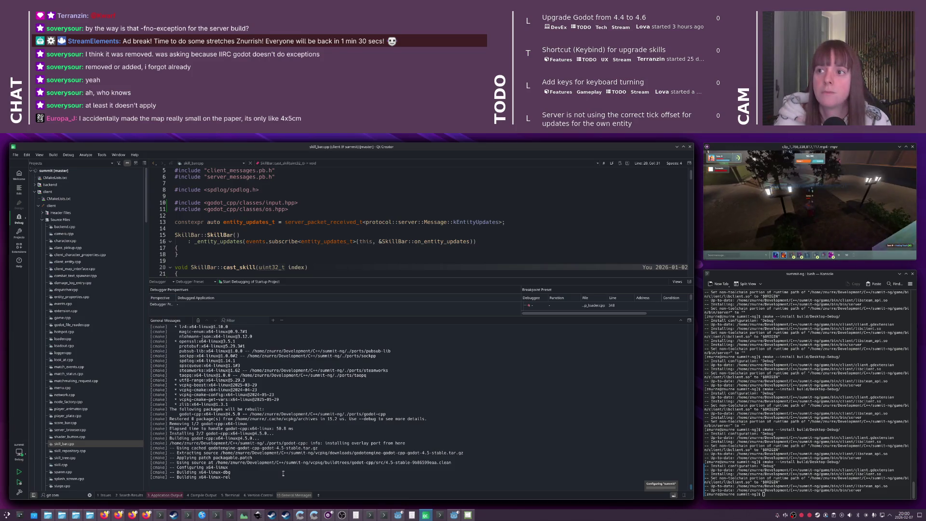
# Reopen the Git Commit page from the earlier locator search
pyautogui.click(305, 227)
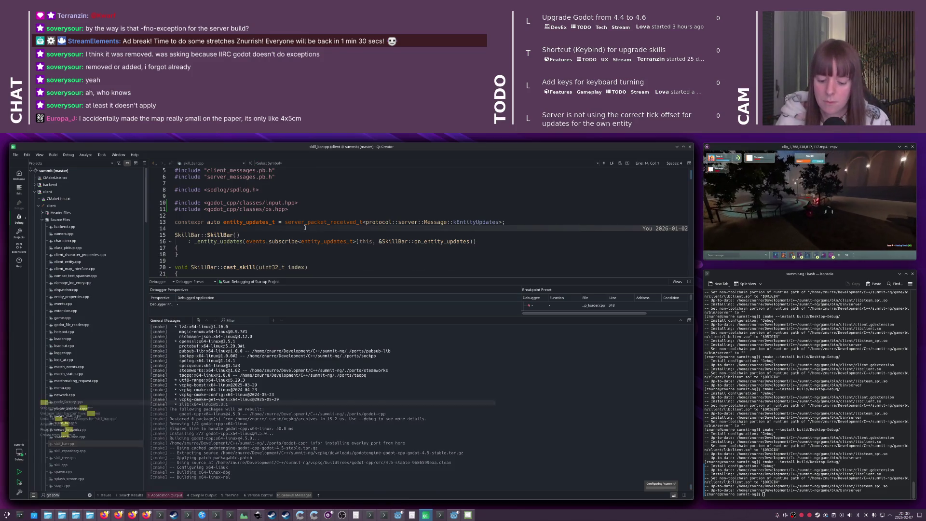
pyautogui.hotkey('ctrl', 'k')
pyautogui.press('Return')
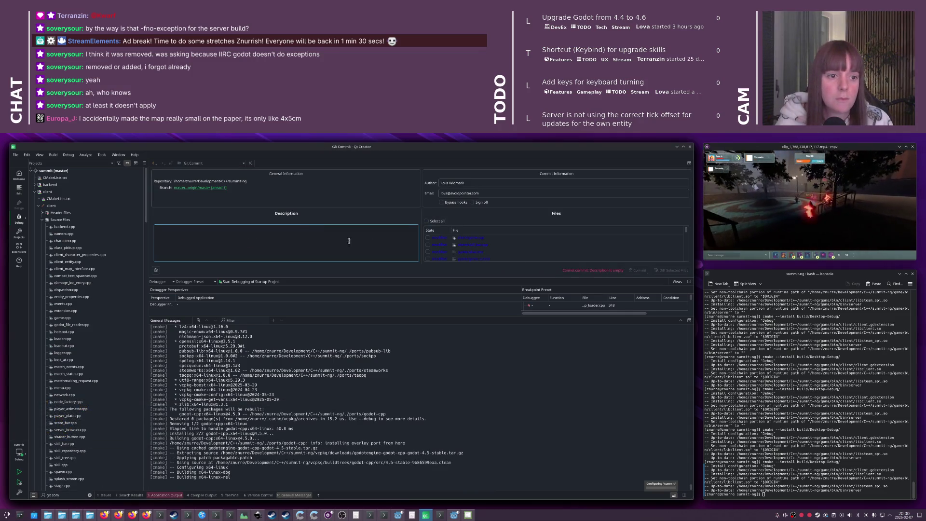
# Leave the Git Commit page with the description empty and return to skill_bar.cpp
pyautogui.click(490, 280)
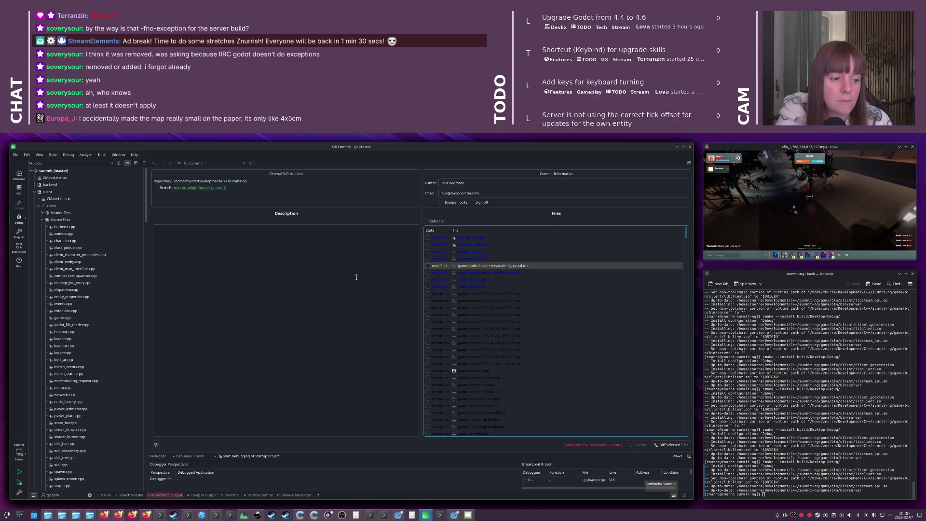
pyautogui.click(381, 281)
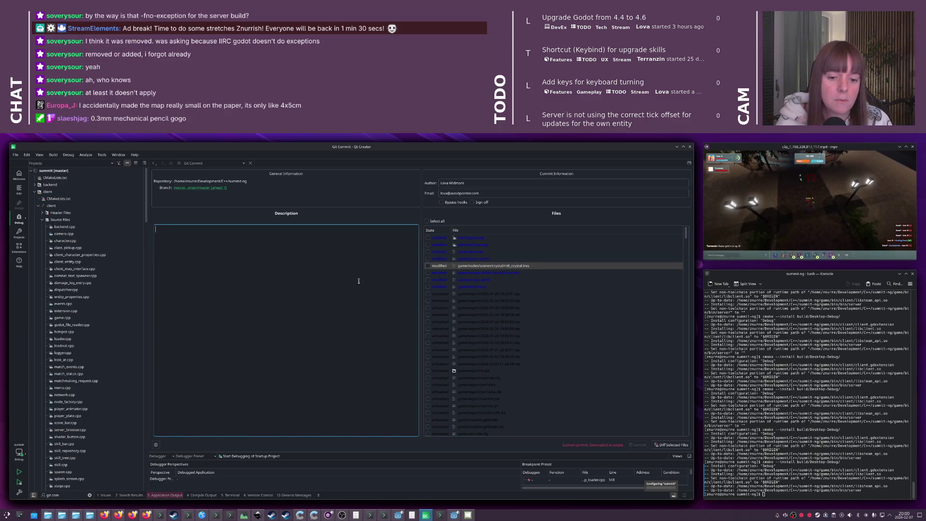
pyautogui.hotkey('ctrl', 'w')
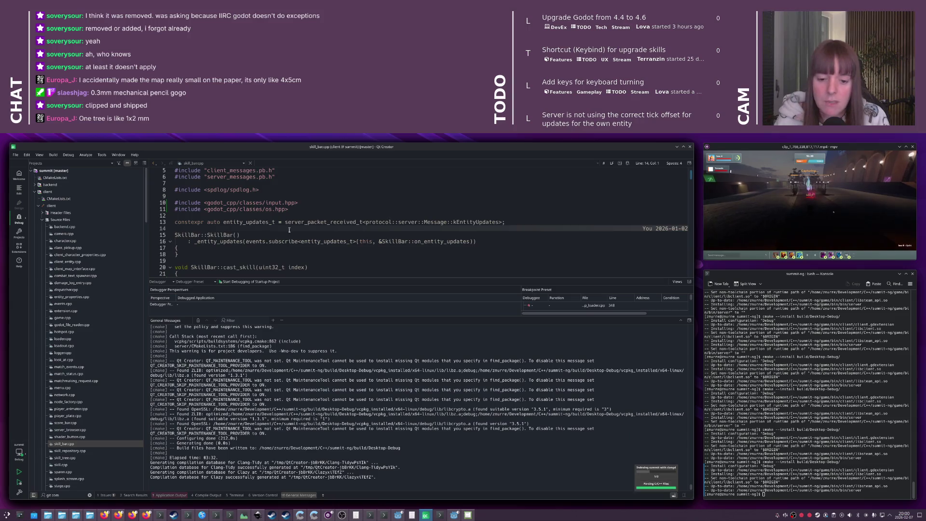
# Force-quit the running server in Application Output and rebuild the project with Ctrl+B
pyautogui.click(165, 495)
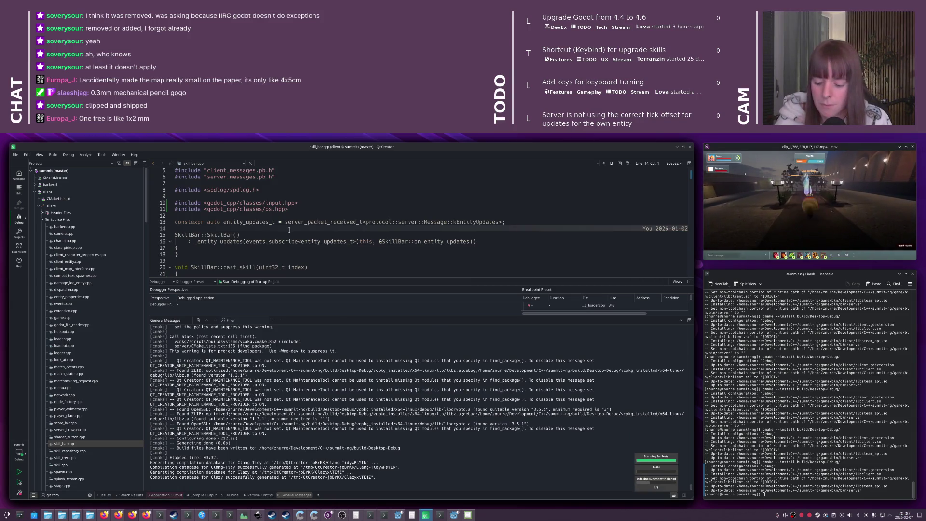
pyautogui.click(166, 332)
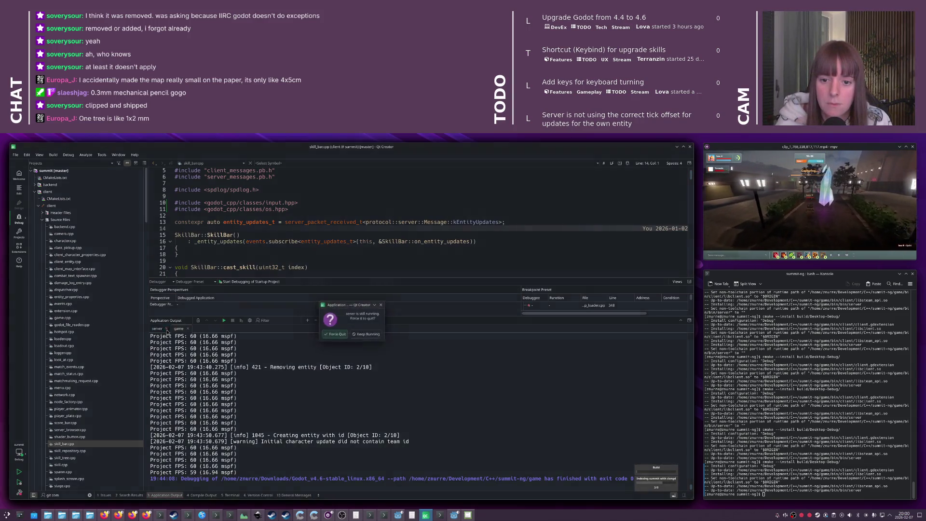
pyautogui.press('Return')
pyautogui.hotkey('ctrl', 'b')
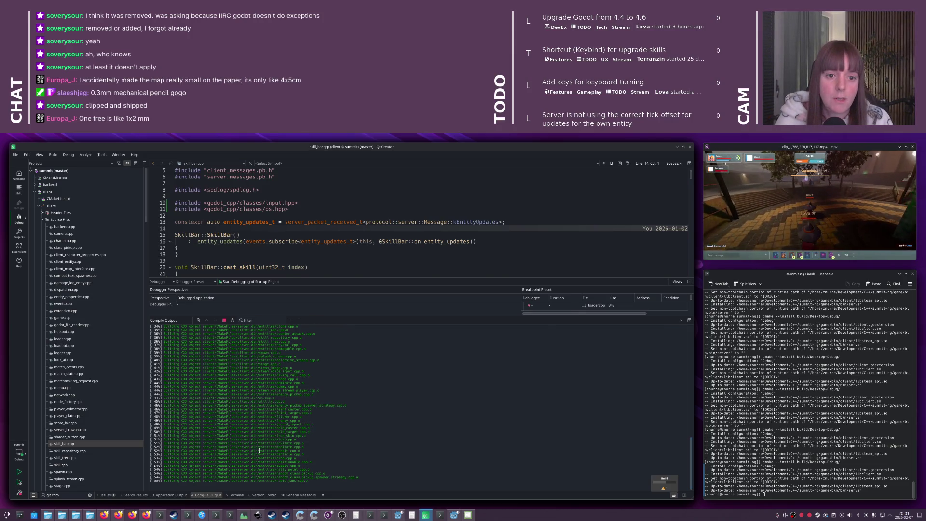
pyautogui.hotkey('alt', 'Tab')
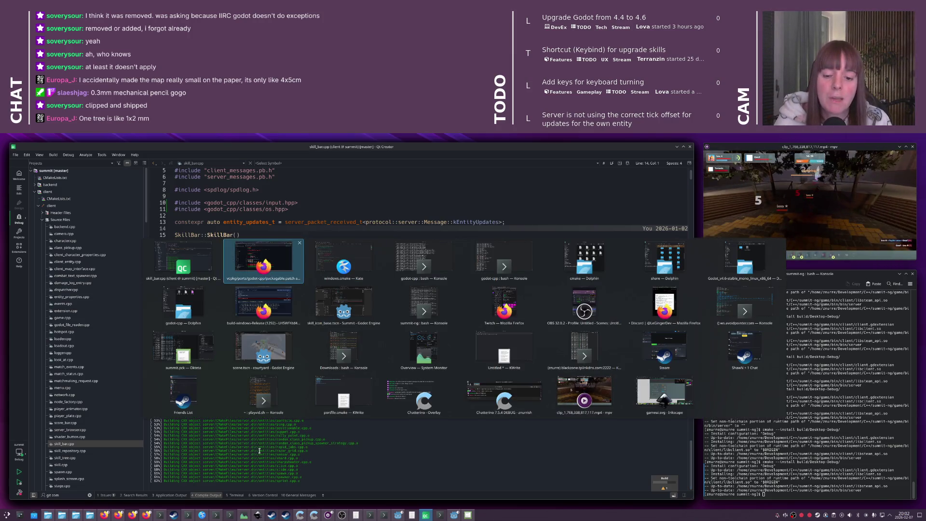
# Run 'git push' from the locator, then switch to the CircleCI pipelines in Firefox
pyautogui.press('Escape')
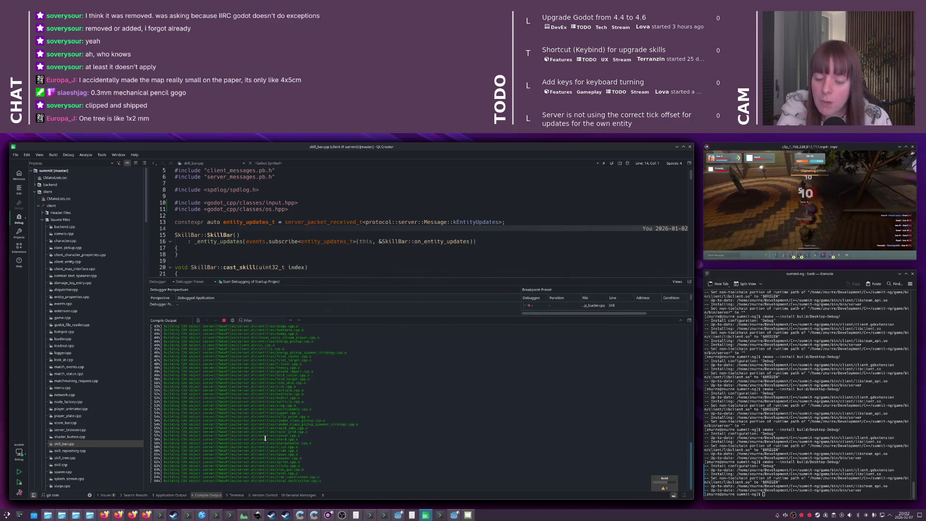
pyautogui.hotkey('ctrl', 'k')
pyautogui.write('git push')
pyautogui.press('Return')
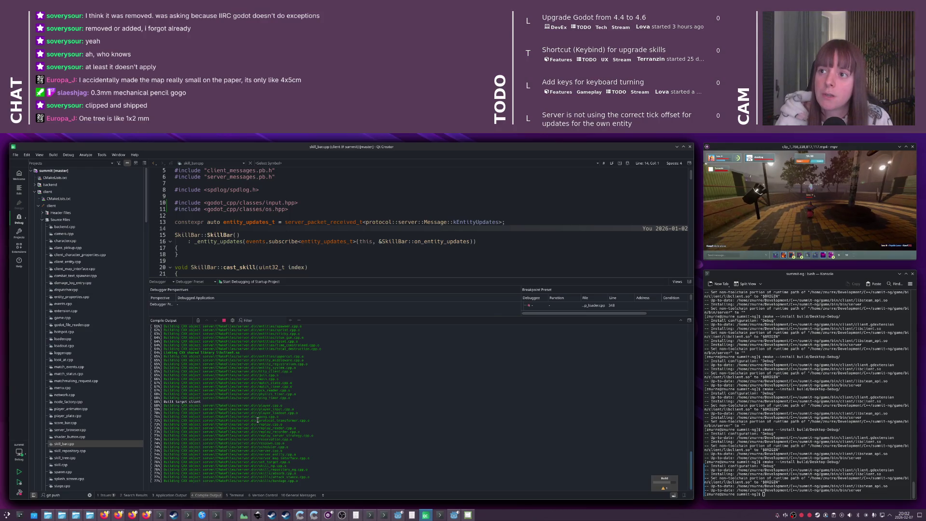
pyautogui.hotkey('alt', 'Tab')
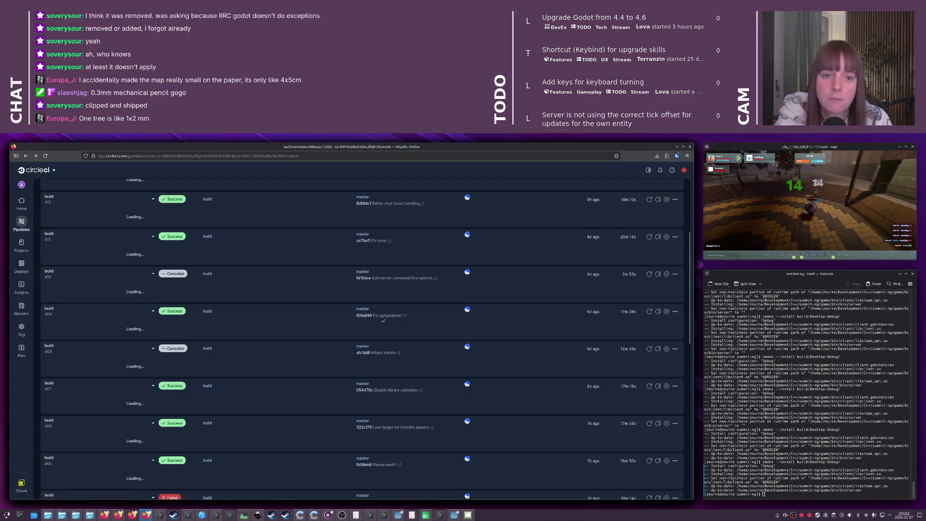
# Trigger a CircleCI pipeline with master as both config and checkout branch
pyautogui.scroll(5, 382, 318)
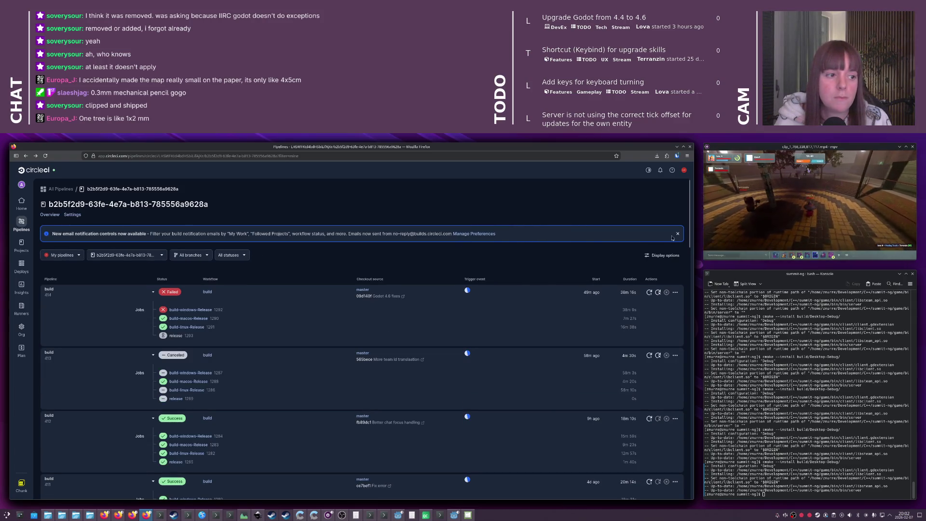
pyautogui.hotkey('alt', 'Tab')
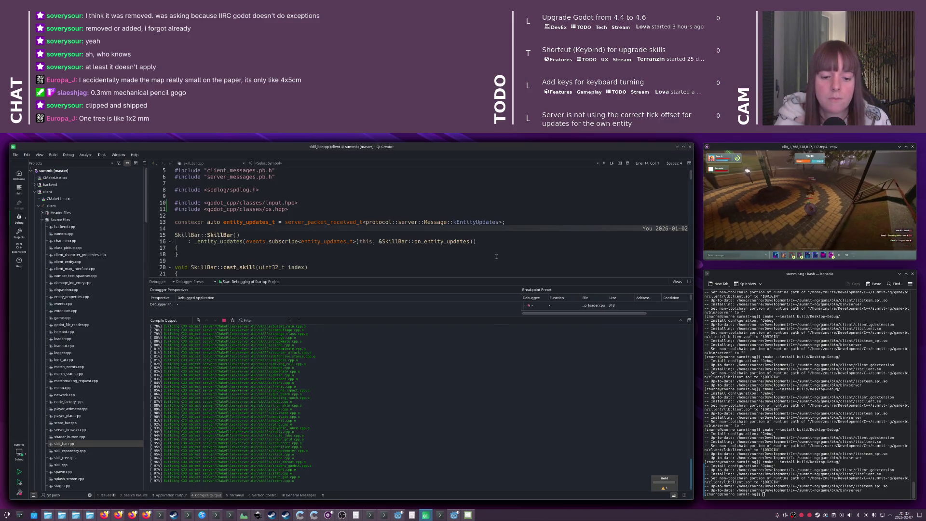
pyautogui.hotkey('alt', 'Tab')
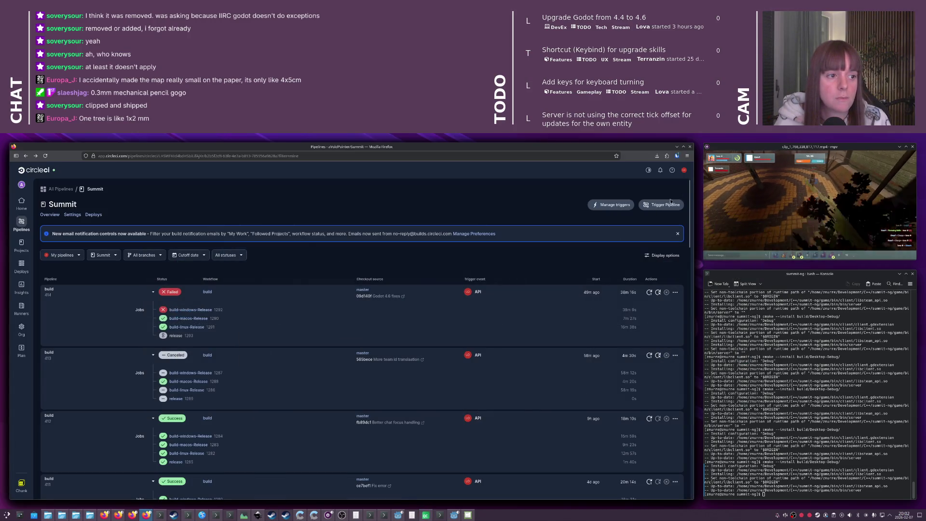
pyautogui.click(670, 202)
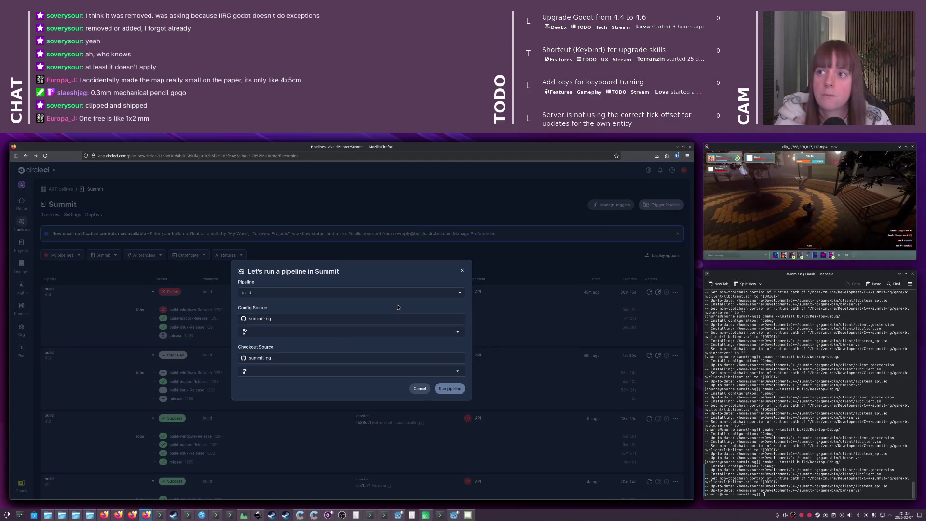
pyautogui.click(294, 332)
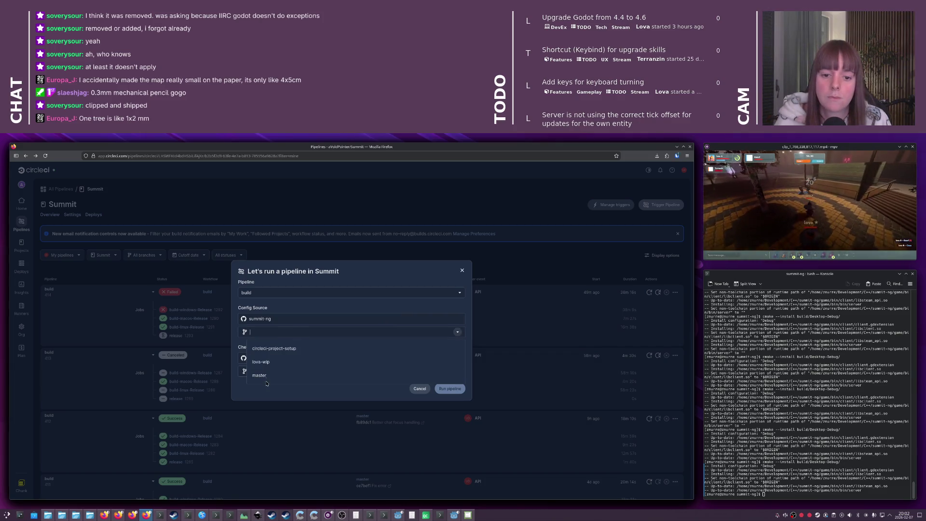
pyautogui.click(267, 377)
pyautogui.click(288, 370)
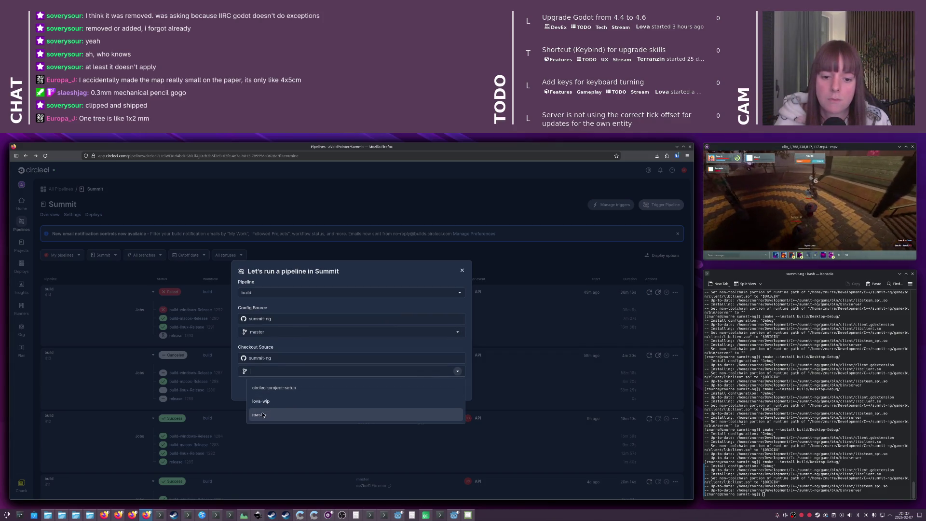
pyautogui.click(263, 414)
pyautogui.click(449, 418)
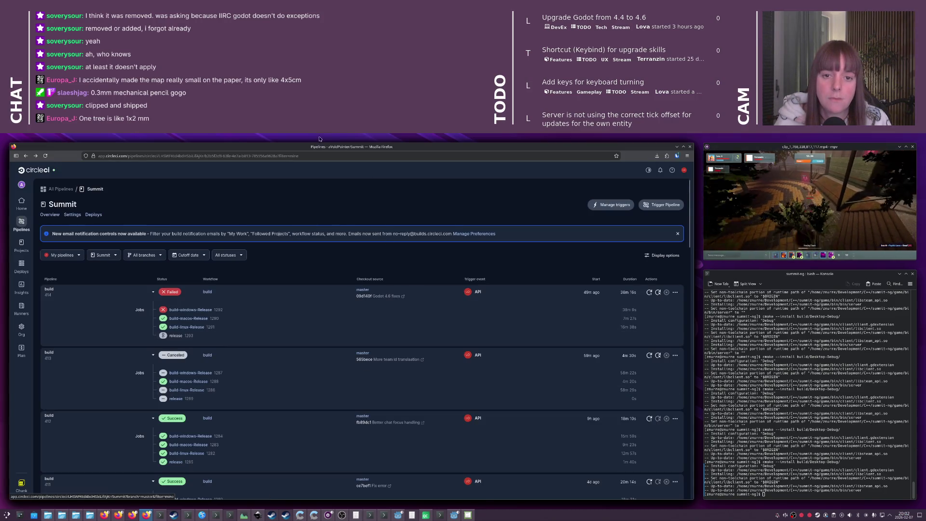
# Move Firefox beside the code editor, hide the compile output, and switch to Godot
pyautogui.moveTo(74, 173)
pyautogui.mouseDown()
pyautogui.moveTo(571, 174)
pyautogui.moveTo(769, 299)
pyautogui.mouseUp()
pyautogui.scroll(-3, 838, 404)
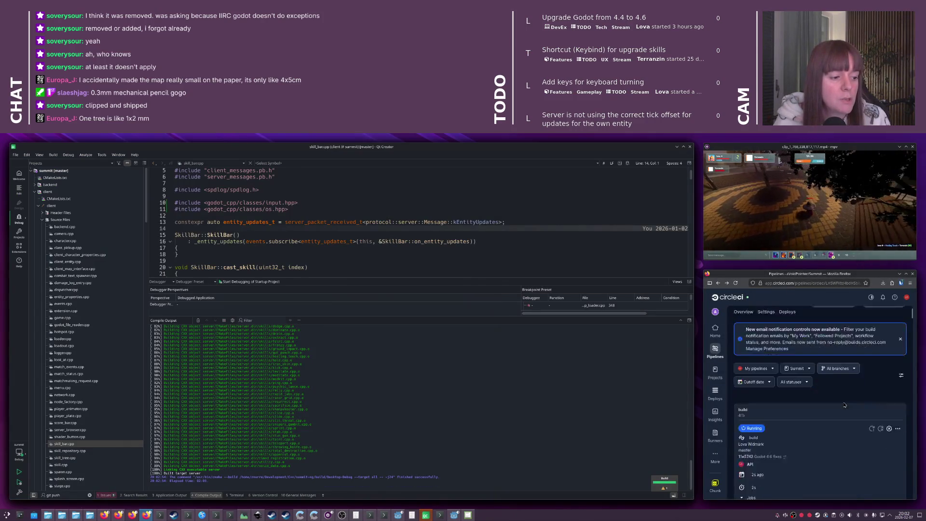
pyautogui.scroll(-1, 838, 404)
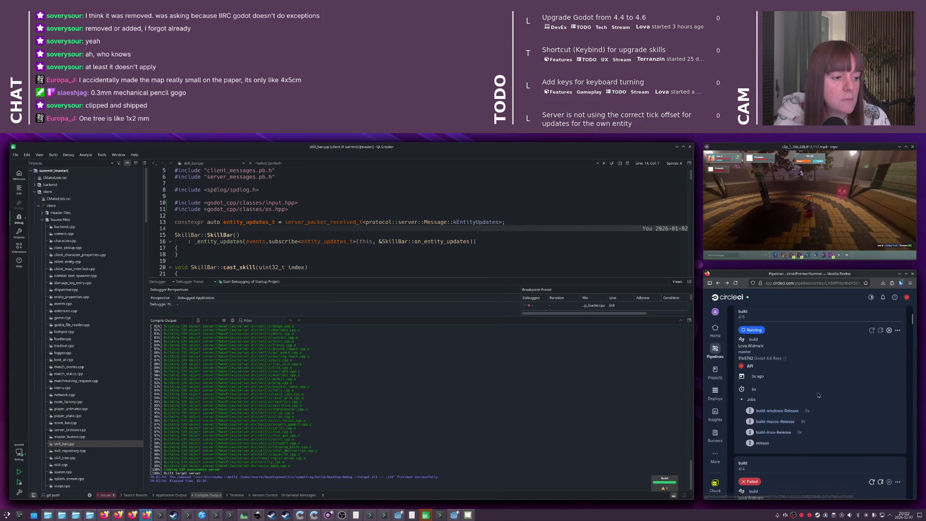
pyautogui.click(438, 269)
pyautogui.press('Escape')
pyautogui.hotkey('alt', 'Tab')
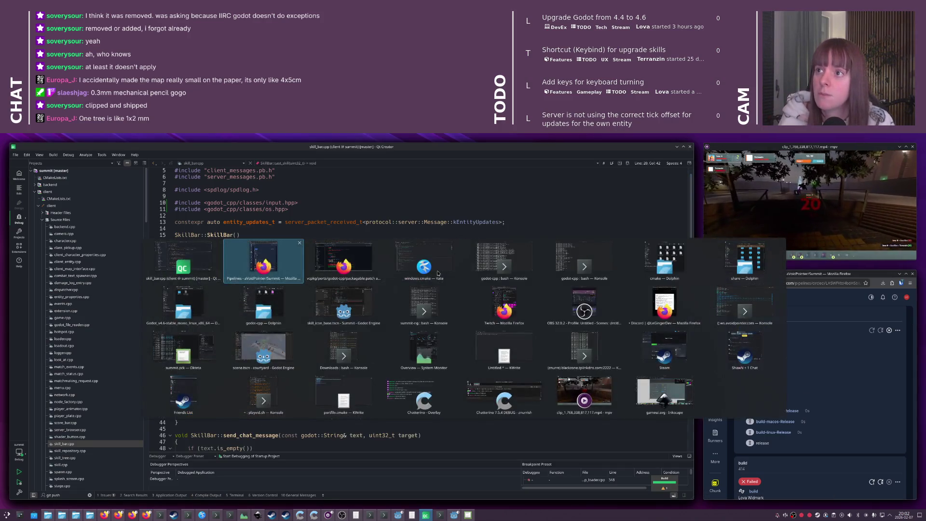
pyautogui.hotkey('alt', 'Tab')
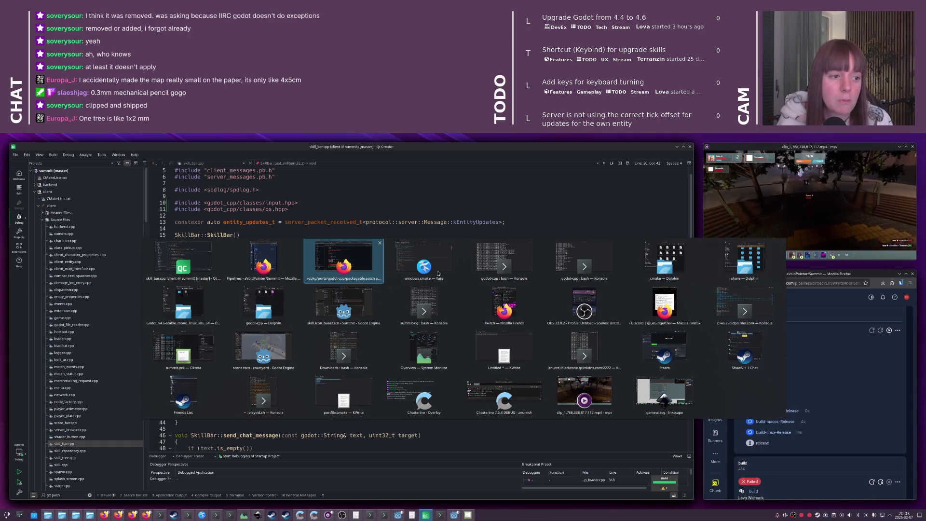
pyautogui.press('Down')
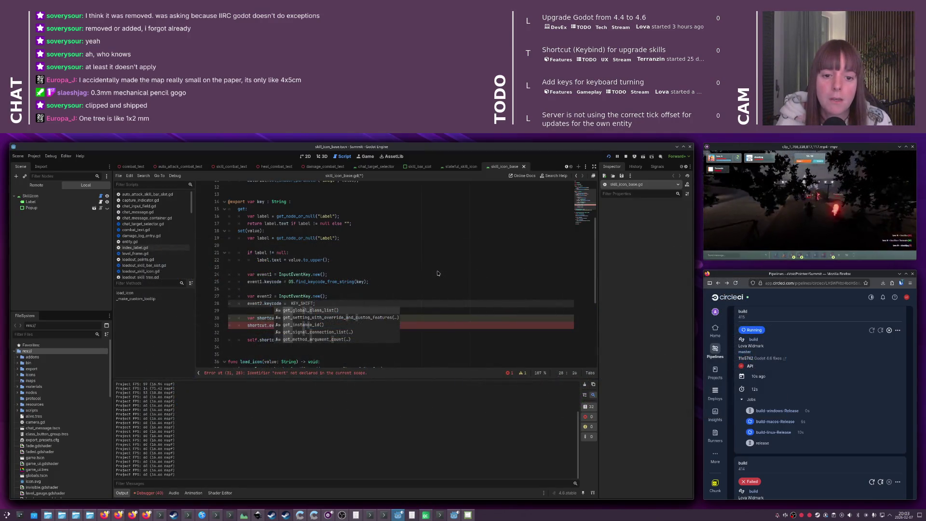
# Prefix KEY_SHIFT on line 28 with 'Input.', browse the completions, and open the Input class help
pyautogui.press('Escape')
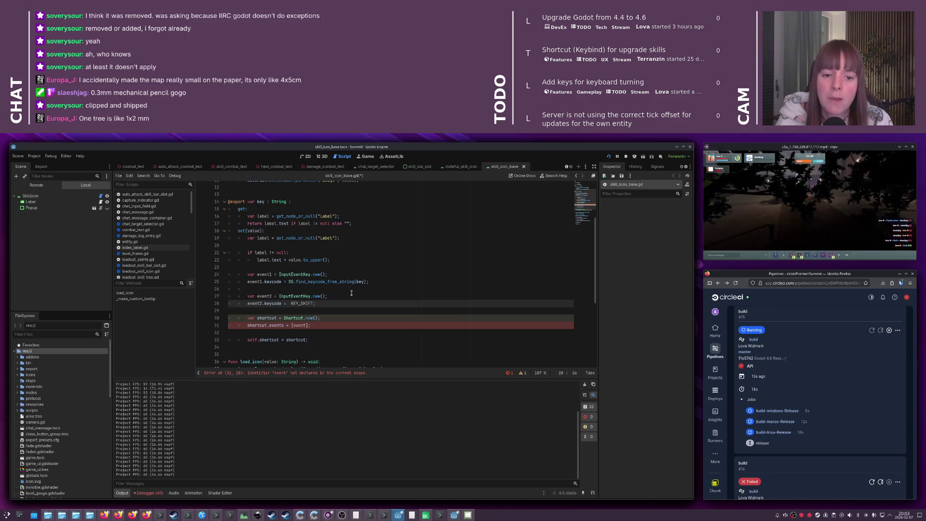
pyautogui.write('Input.')
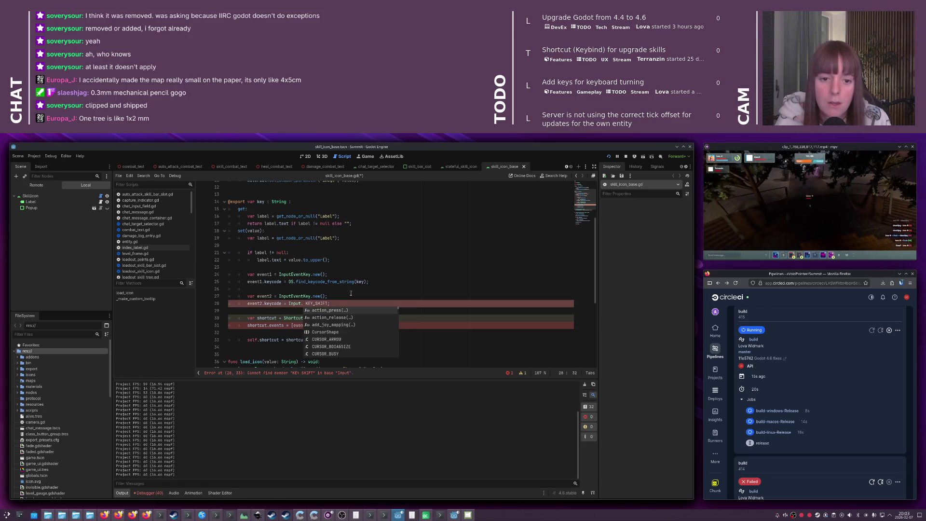
pyautogui.scroll(-10, 339, 317)
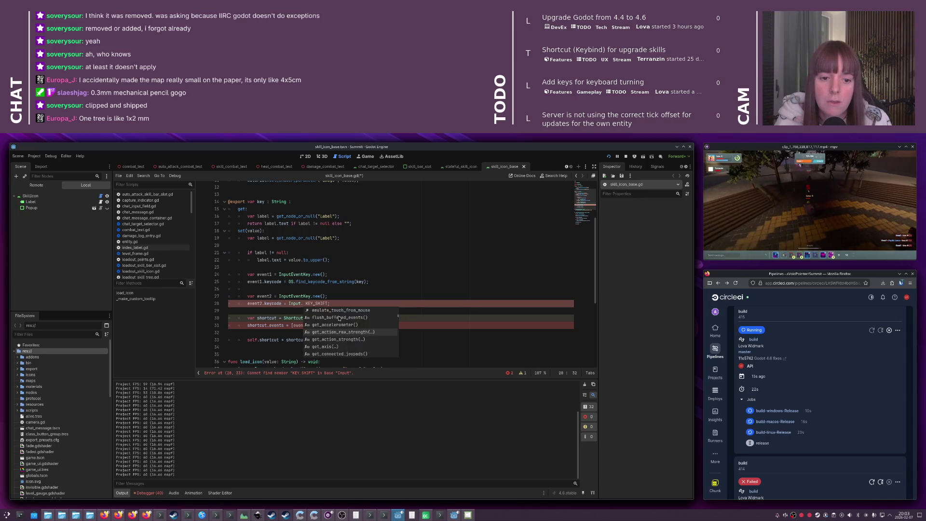
pyautogui.scroll(1, 341, 320)
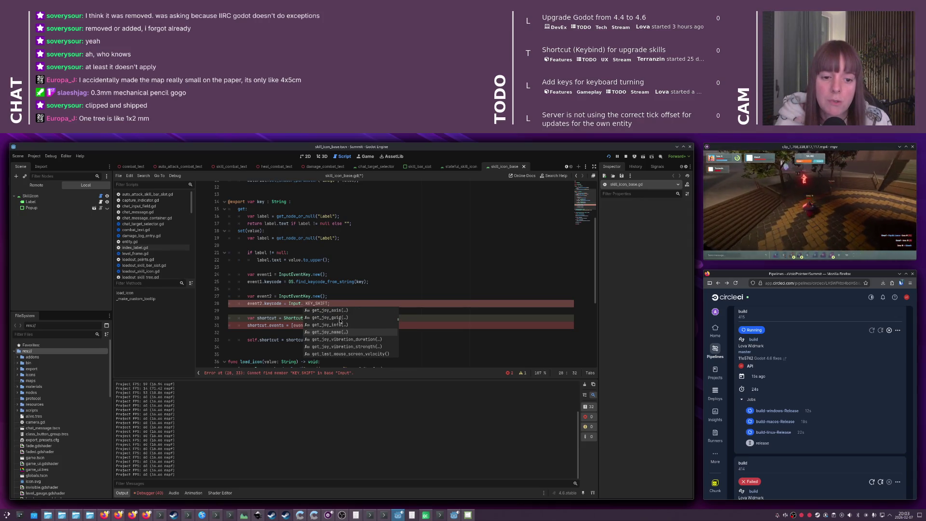
pyautogui.scroll(10, 340, 321)
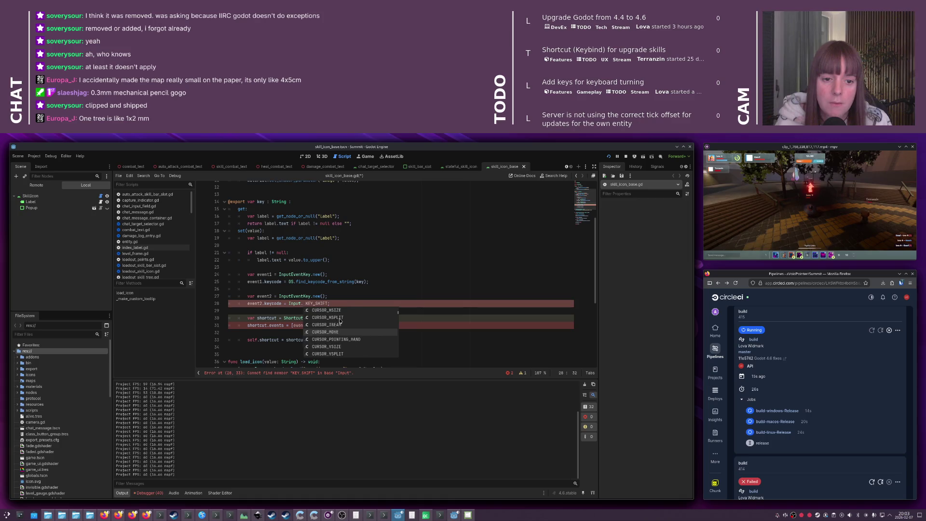
pyautogui.scroll(-15, 340, 321)
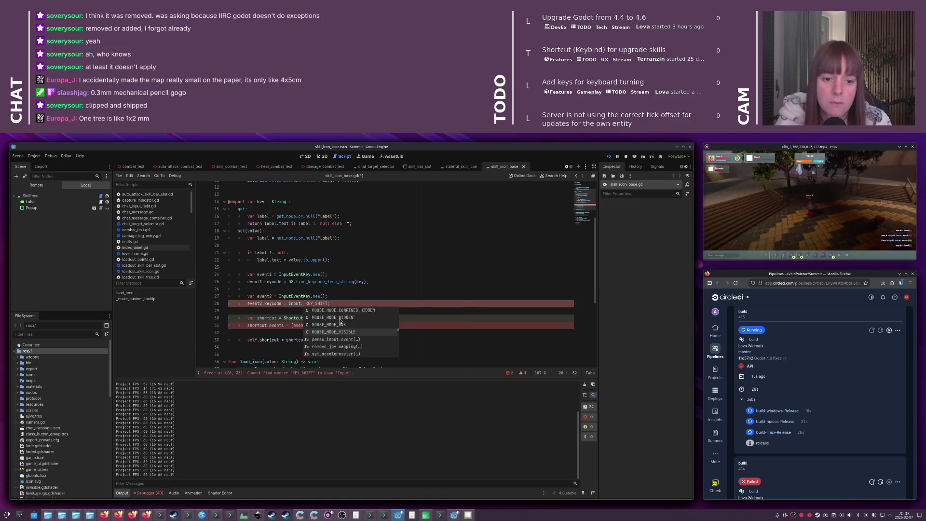
pyautogui.scroll(-15, 340, 321)
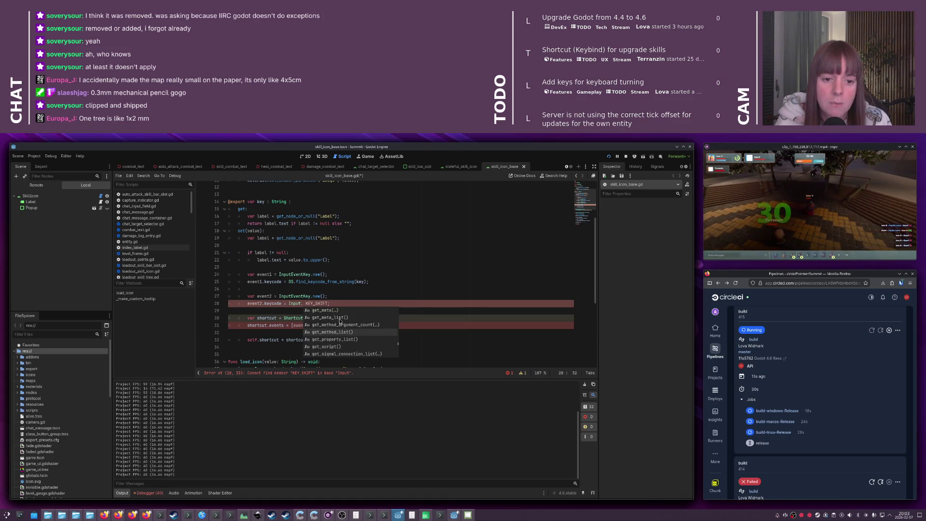
pyautogui.scroll(-10, 340, 321)
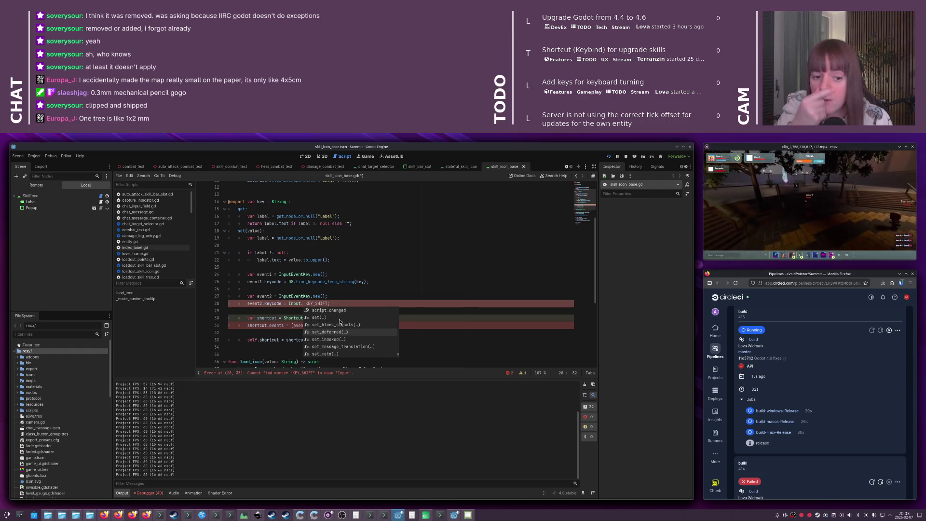
pyautogui.press('Escape')
pyautogui.keyDown('ctrl'); pyautogui.click(293, 304); pyautogui.keyUp('ctrl')
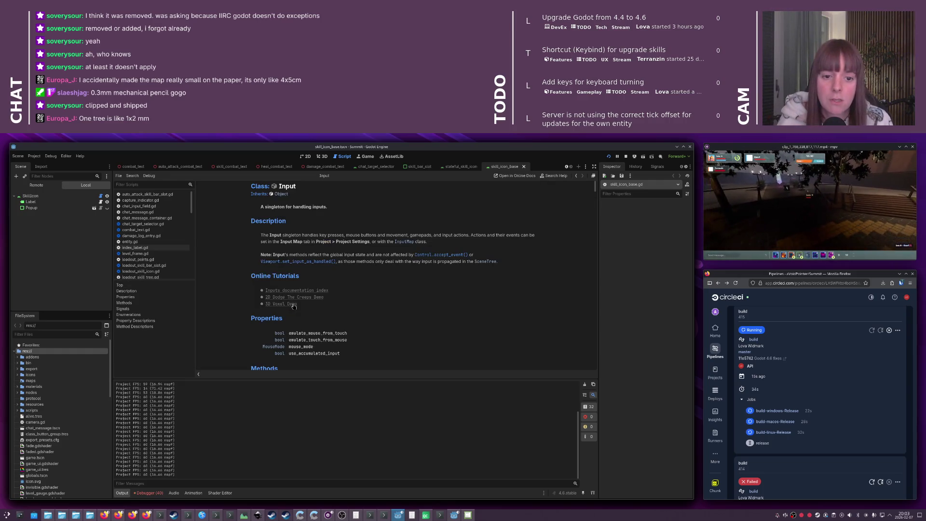
# Read through the Input class reference and follow the InputMap link
pyautogui.scroll(-8, 348, 256)
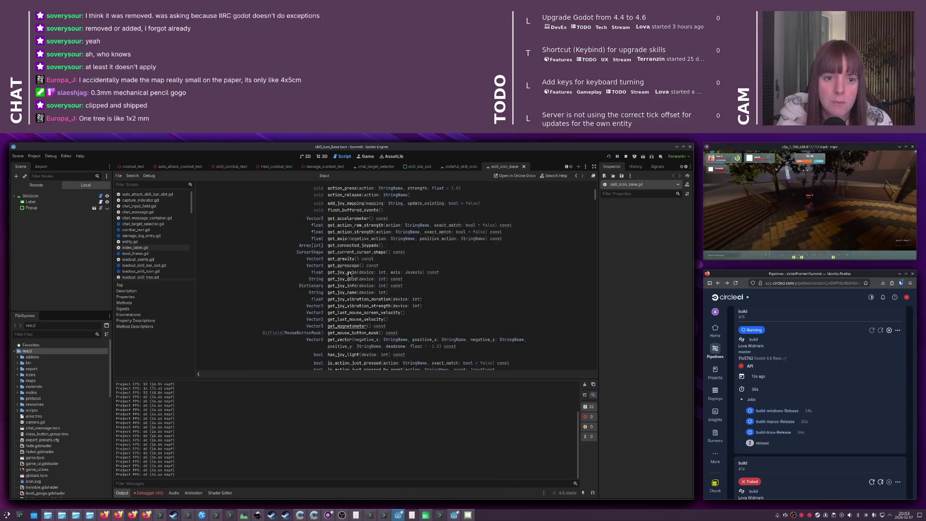
pyautogui.scroll(-3, 349, 275)
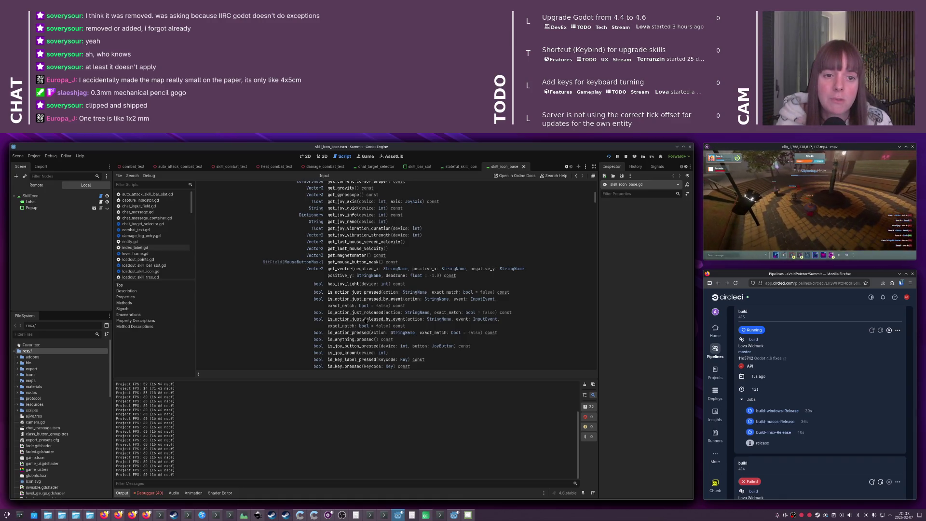
pyautogui.scroll(-10, 365, 320)
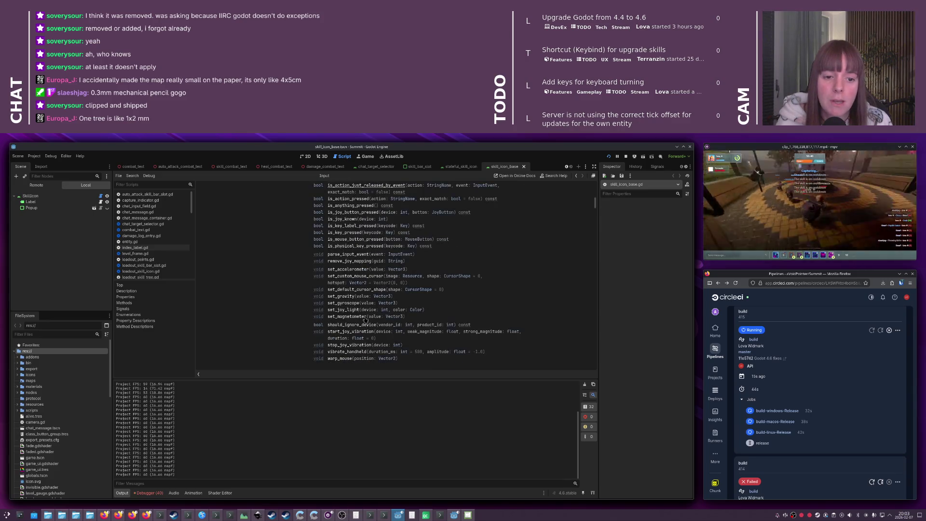
pyautogui.scroll(10, 365, 320)
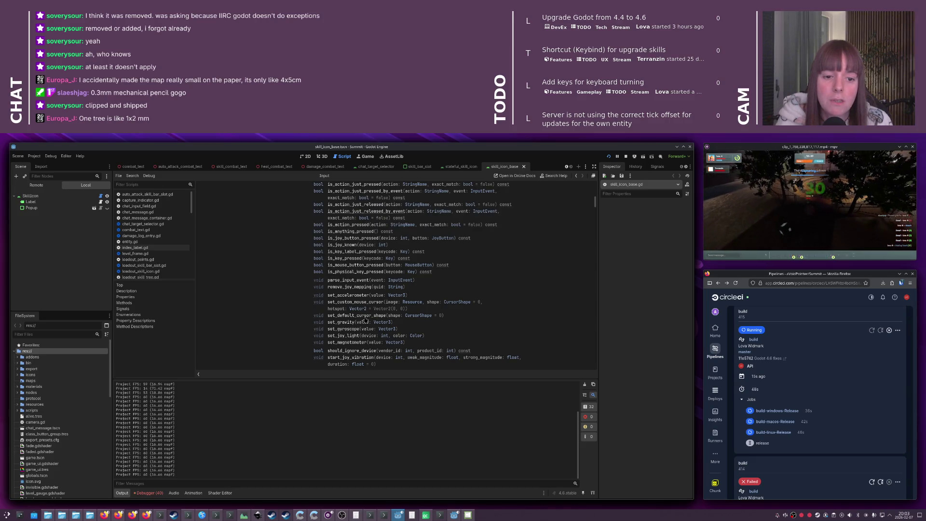
pyautogui.scroll(8, 366, 320)
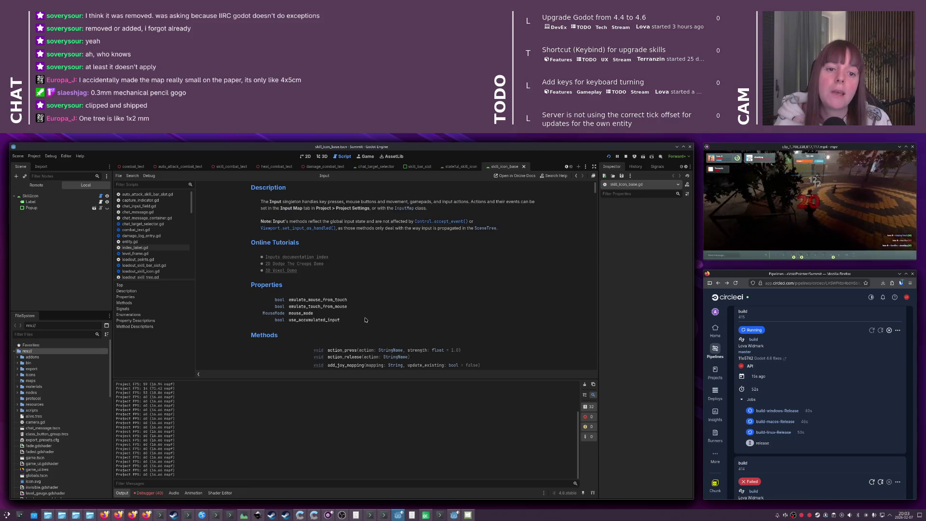
pyautogui.click(399, 209)
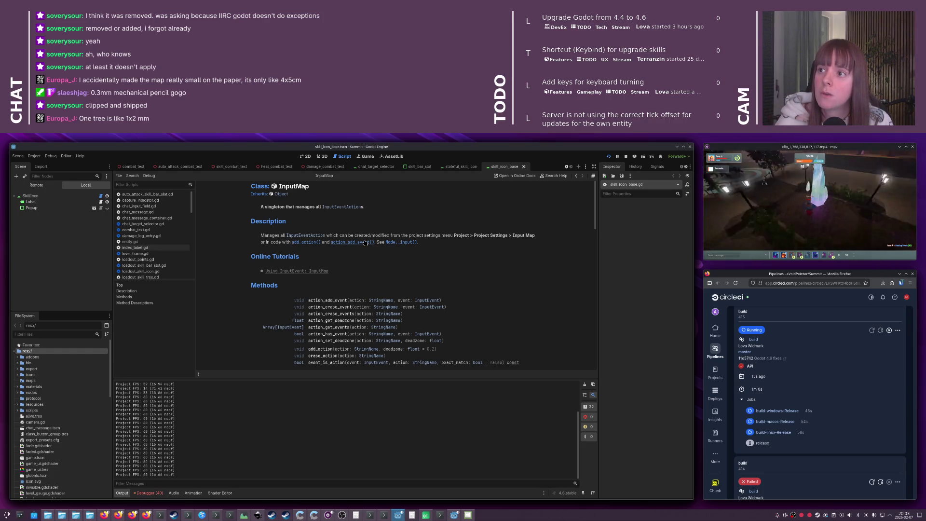
# Read the InputMap methods, go back to skill_icon_base.gd, and start renaming event1 to event
pyautogui.scroll(-5, 365, 243)
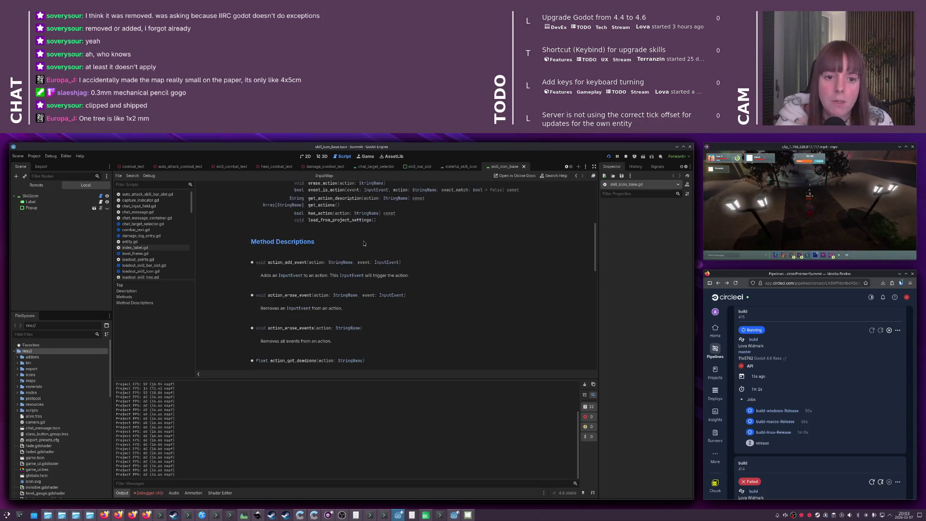
pyautogui.scroll(3, 364, 243)
pyautogui.scroll(3, 365, 243)
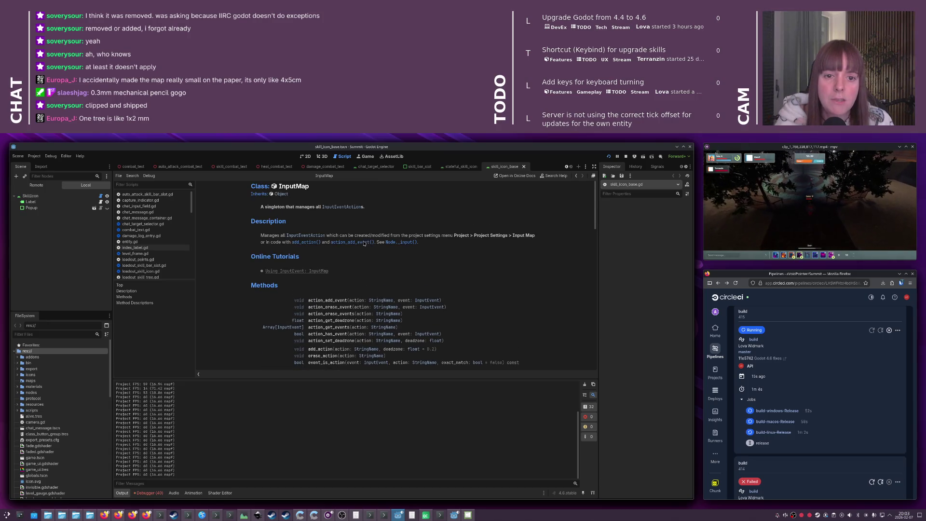
pyautogui.scroll(-3, 326, 244)
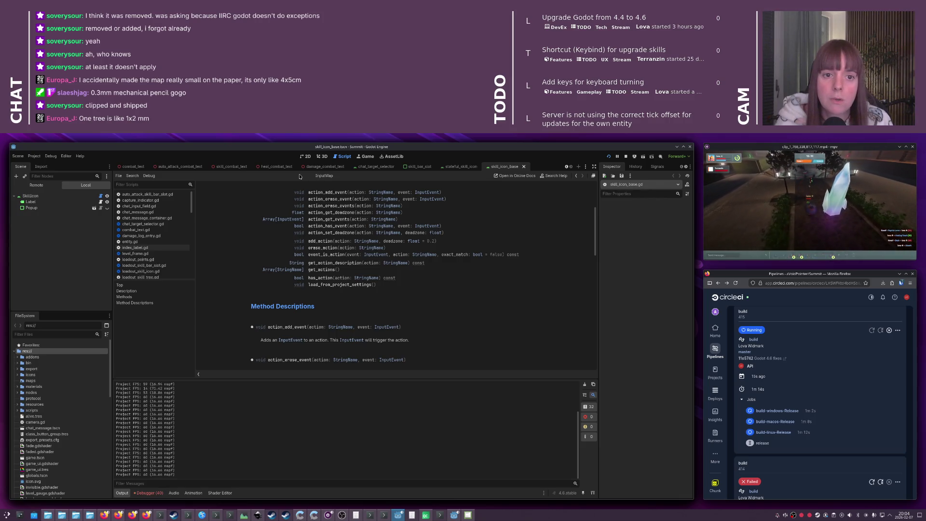
pyautogui.click(576, 175)
pyautogui.click(576, 176)
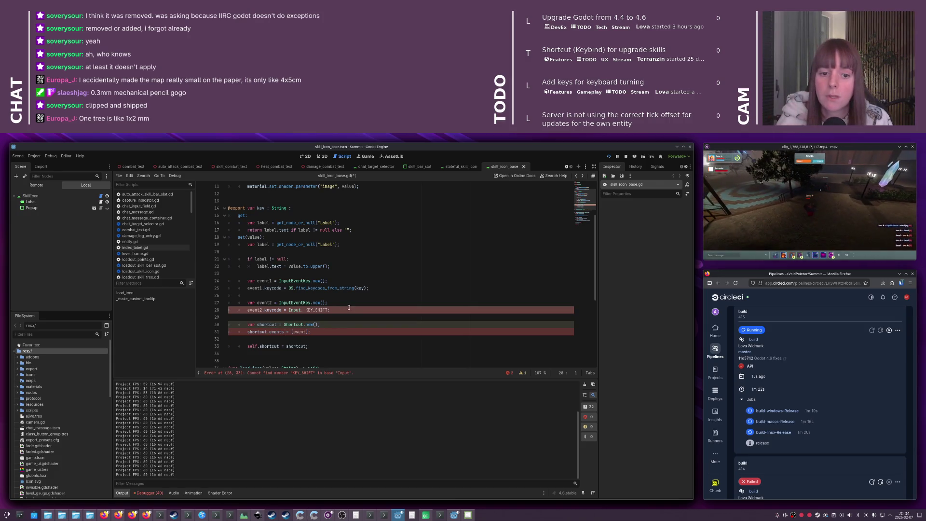
pyautogui.click(275, 282)
pyautogui.press('BackSpace')
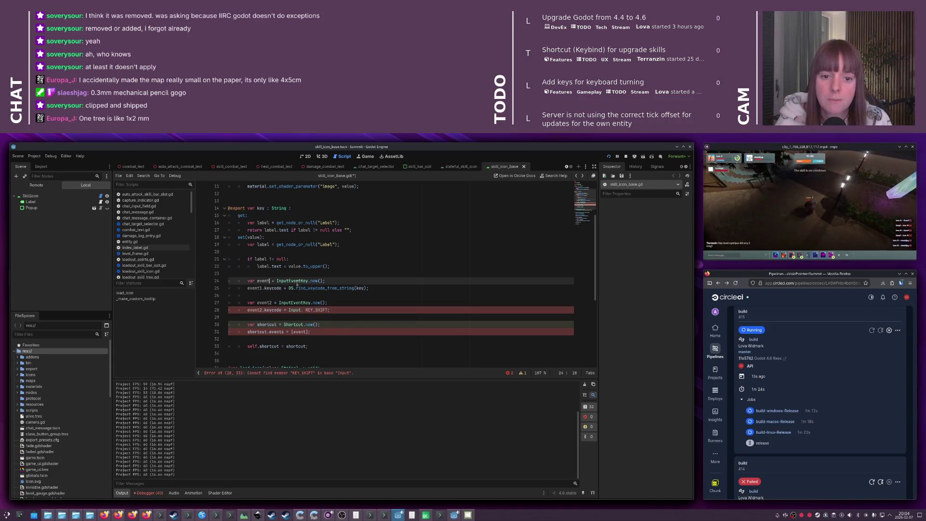
# Finish renaming event1 to event and delete the event2 Shift key lines
pyautogui.press('Down')
pyautogui.press('BackSpace')
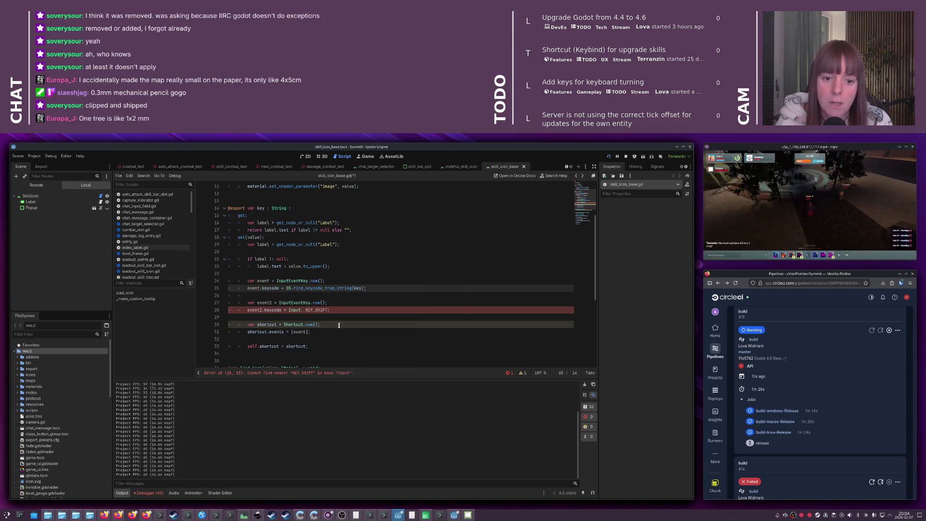
pyautogui.click(346, 310)
pyautogui.hotkey('shift', 'Up')
pyautogui.press('BackSpace')
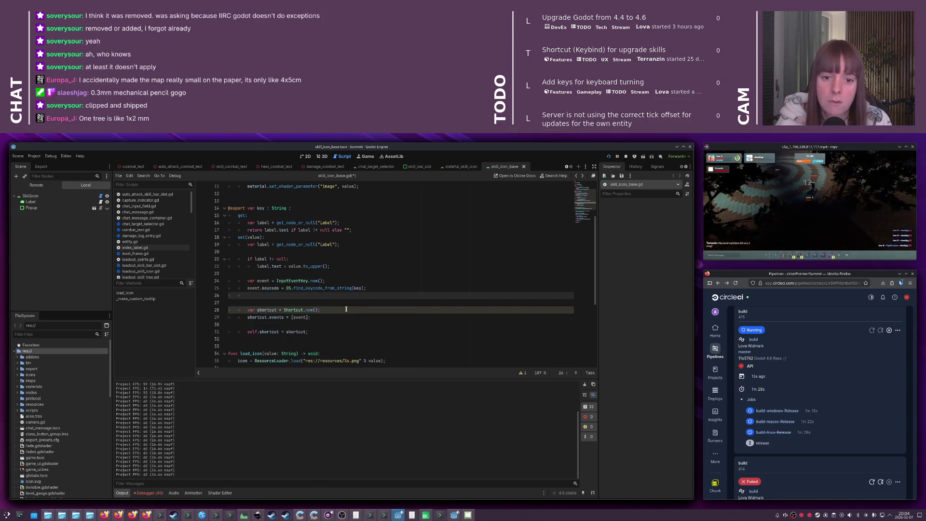
pyautogui.press('Delete')
pyautogui.press('Down')
pyautogui.press('Down')
# Add a line calling InputMap.action_get_events("skill_upgrade_modifier") and view the Array reference
pyautogui.press('Return')
pyautogui.press('Return')
pyautogui.write('InputMap.')
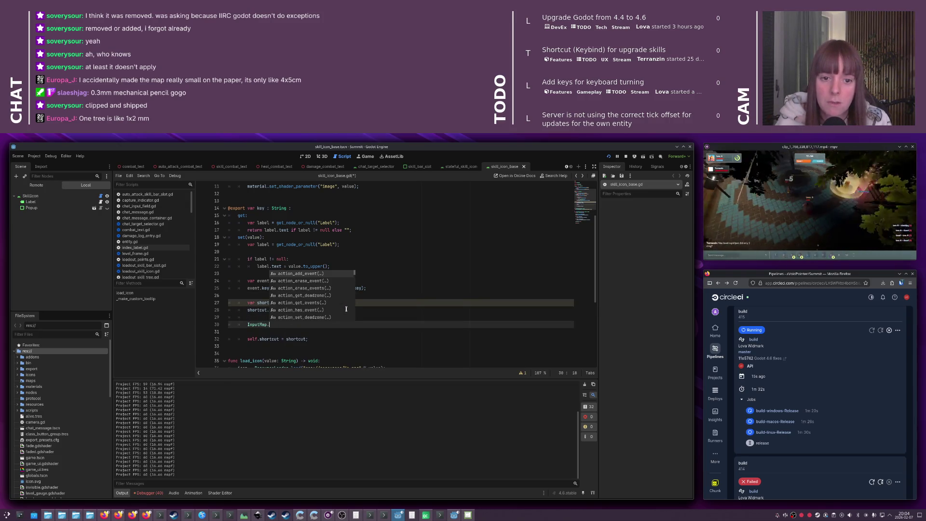
pyautogui.write('acti')
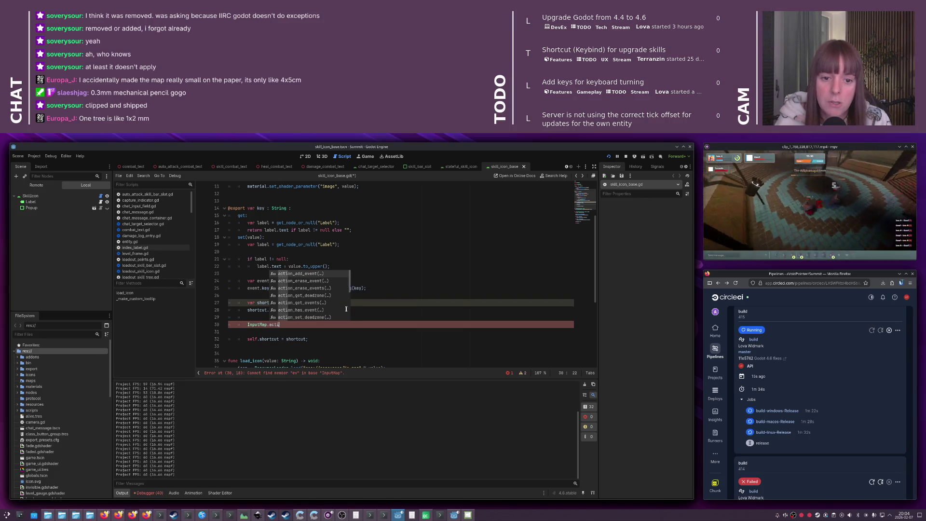
pyautogui.write('on_get_e')
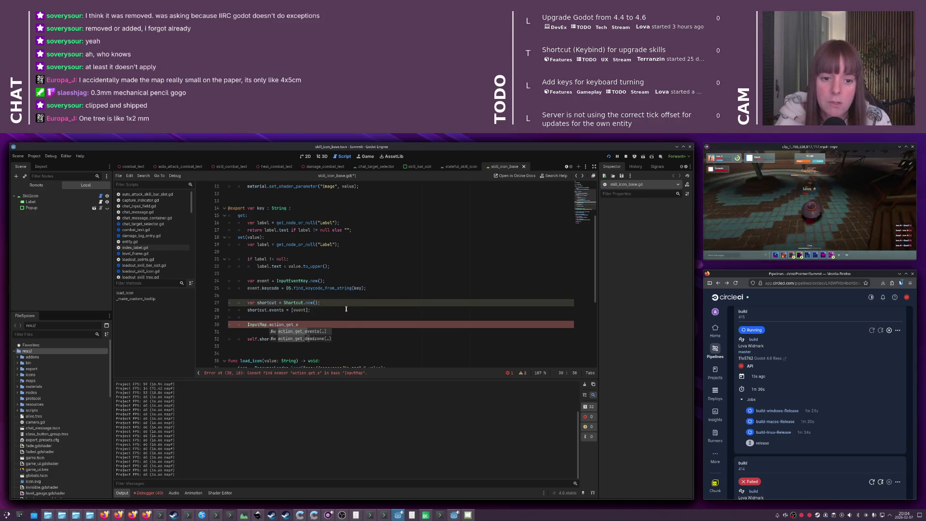
pyautogui.press('Return')
pyautogui.write('"')
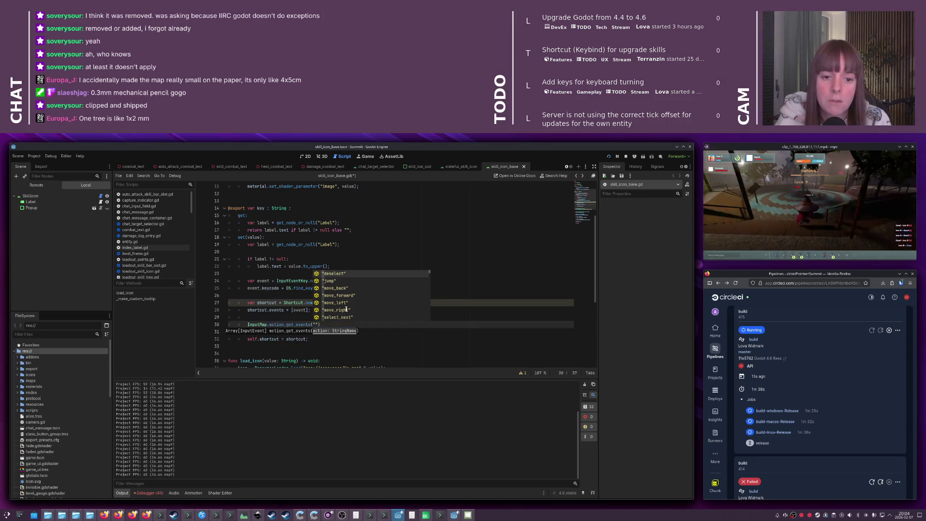
pyautogui.write('skill_upgra')
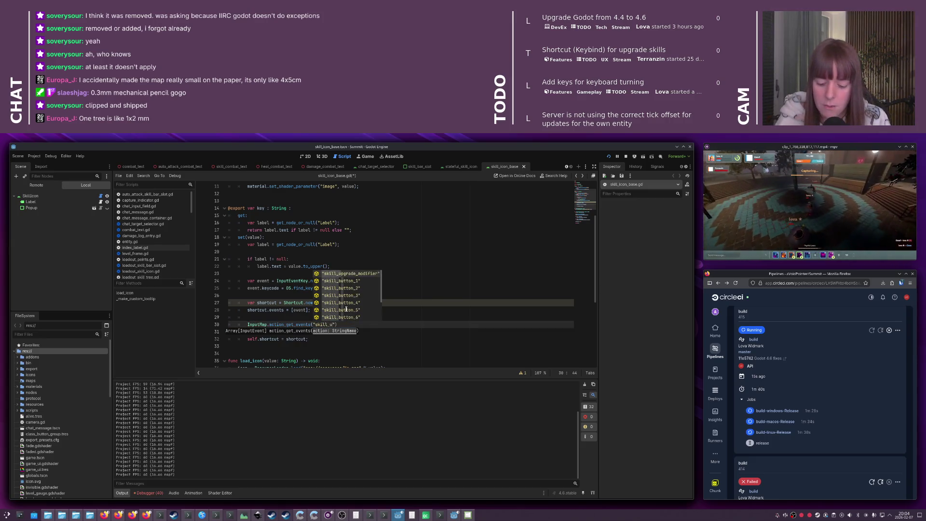
pyautogui.write('de_')
pyautogui.press('Return')
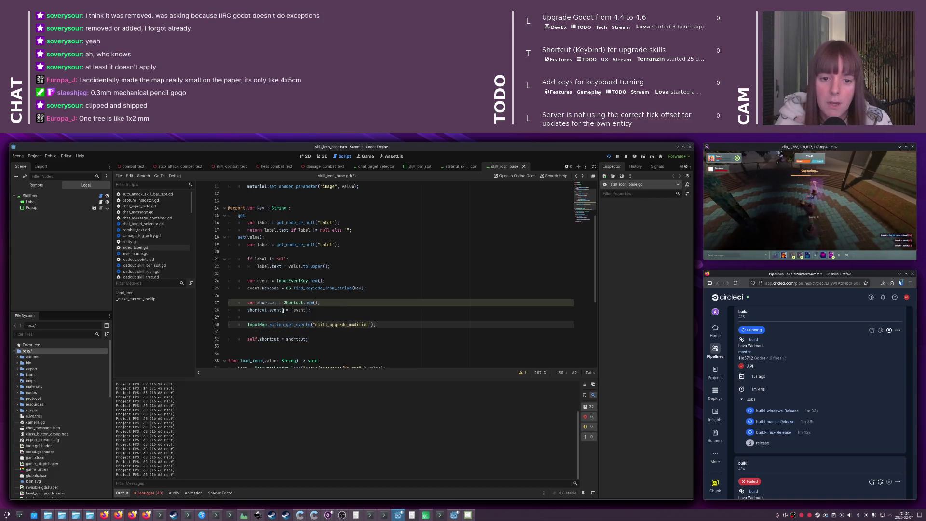
pyautogui.moveTo(273, 309)
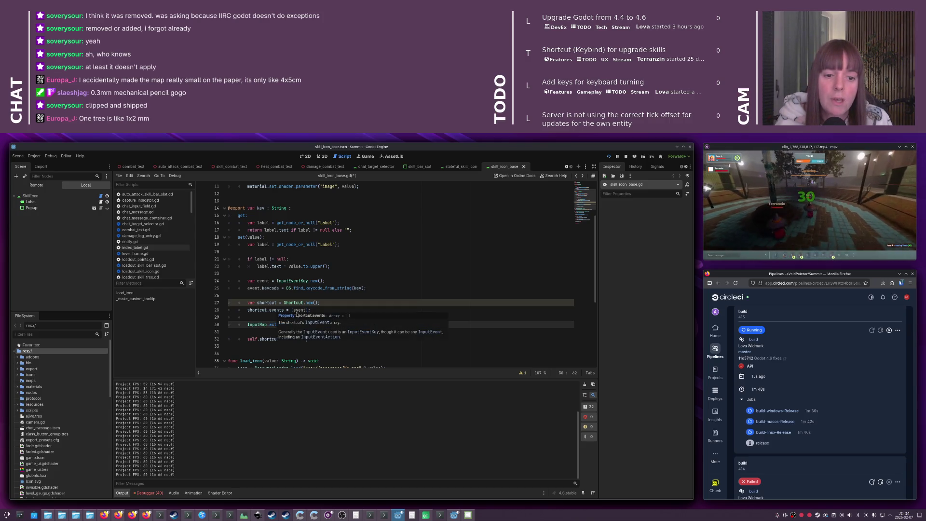
pyautogui.click(334, 316)
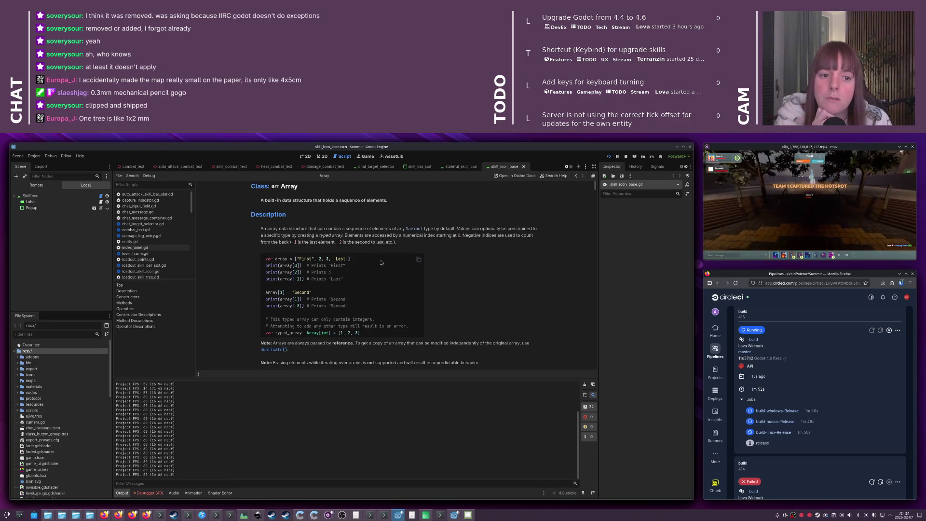
pyautogui.scroll(-5, 381, 264)
pyautogui.scroll(-3, 396, 253)
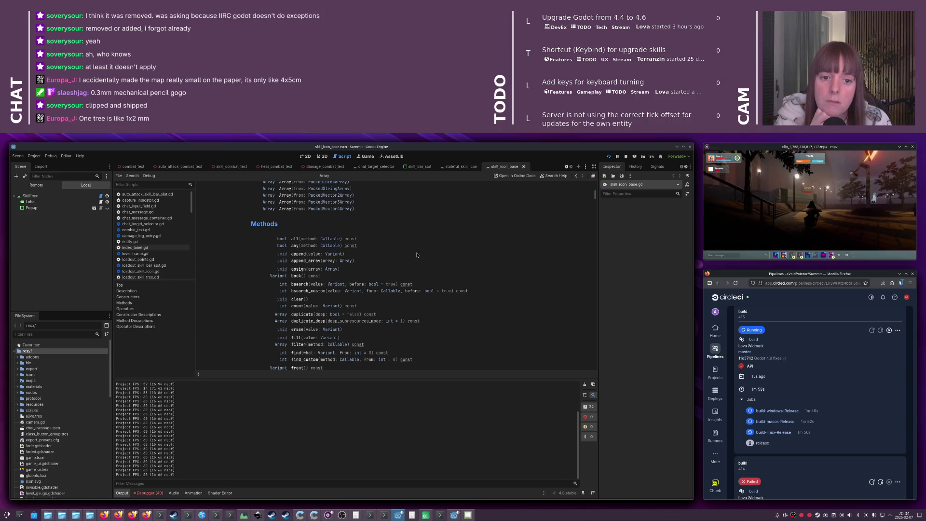
pyautogui.click(576, 176)
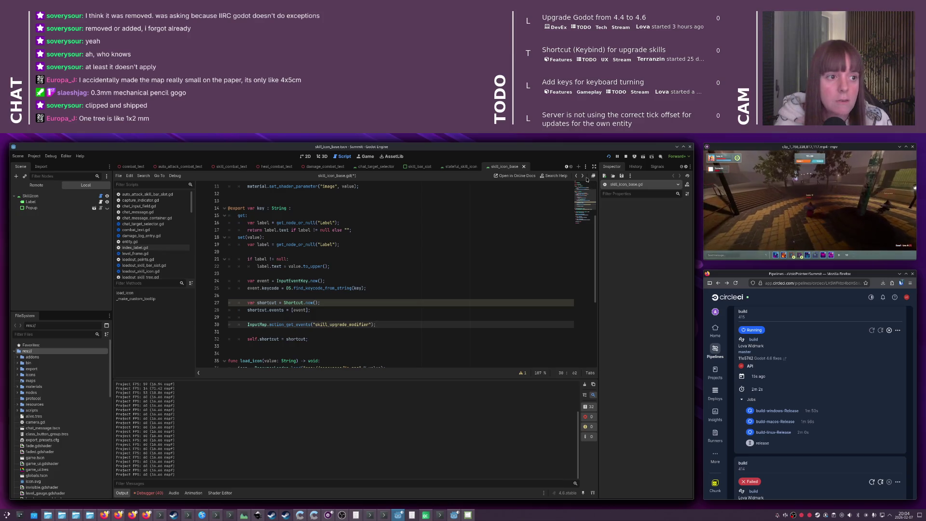
pyautogui.click(582, 177)
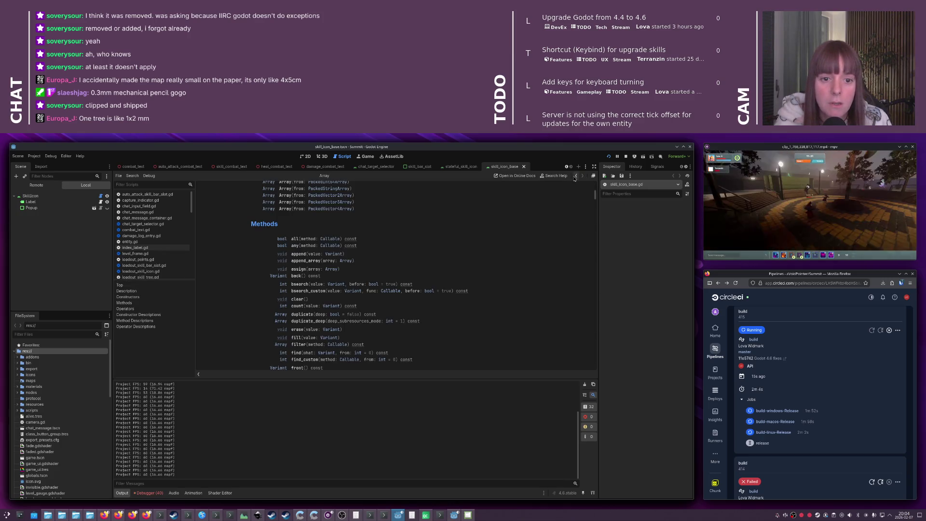
pyautogui.click(576, 177)
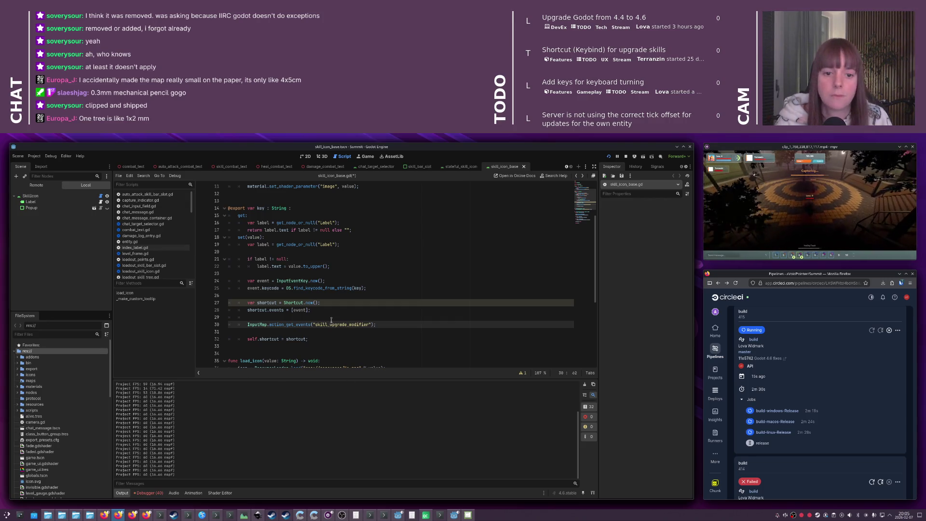
# Wrap the InputMap events call in shortcut.events.append_array( using autocomplete
pyautogui.press('Up')
pyautogui.click(314, 324)
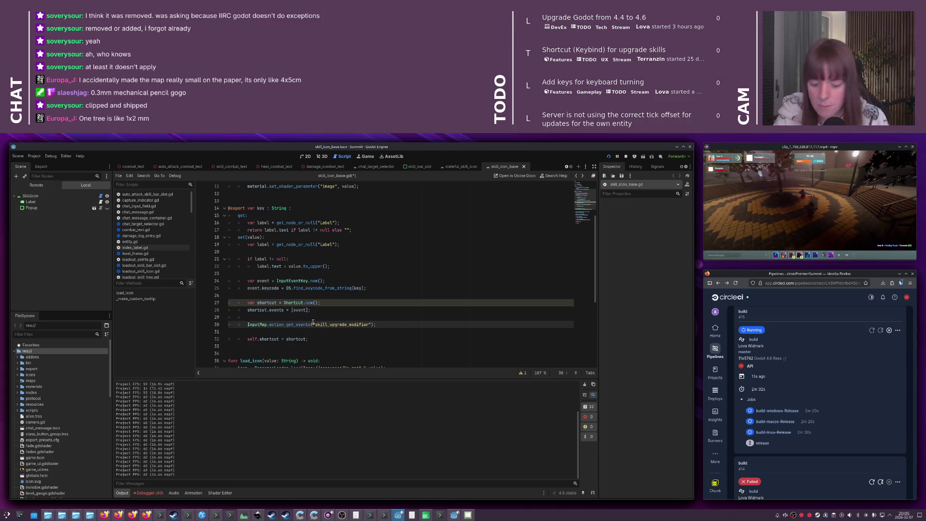
pyautogui.write('shortcut.events.')
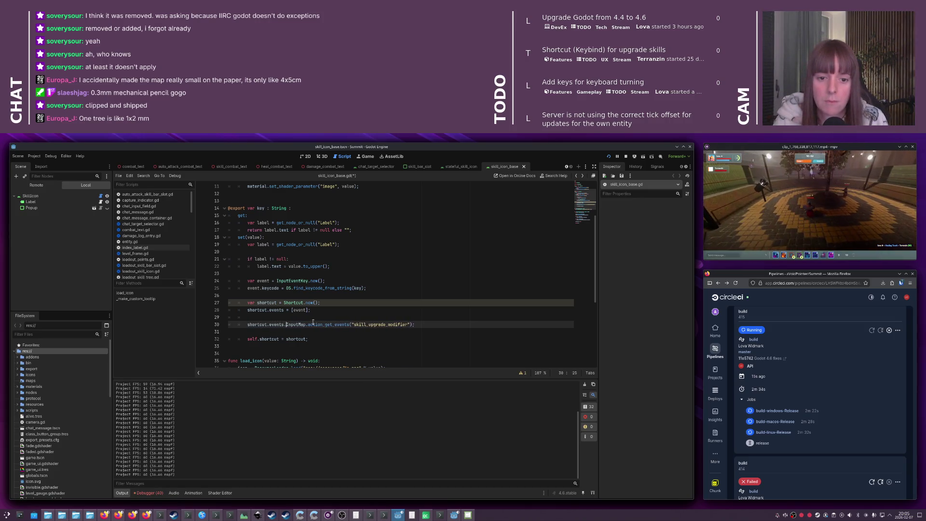
pyautogui.press('Down')
pyautogui.press('Down')
pyautogui.press('Down')
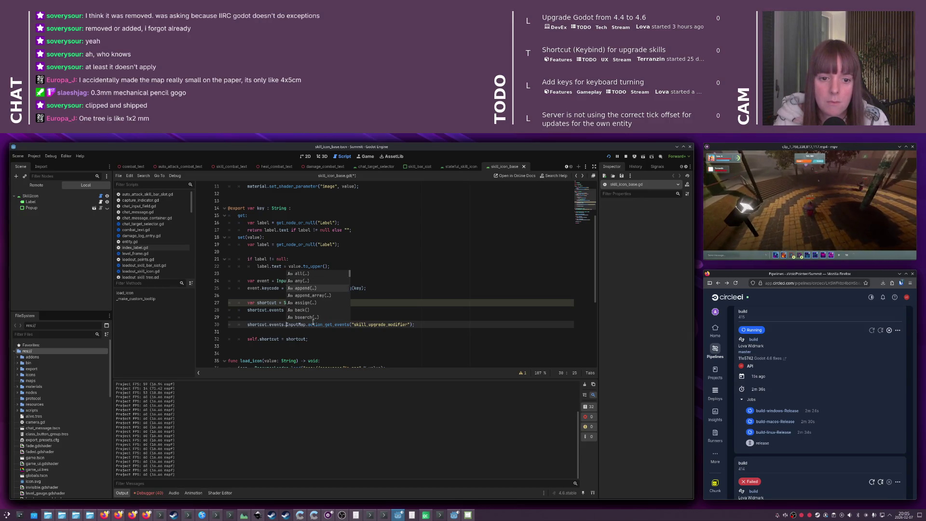
pyautogui.press('Tab')
pyautogui.press('Delete')
pyautogui.press('Delete')
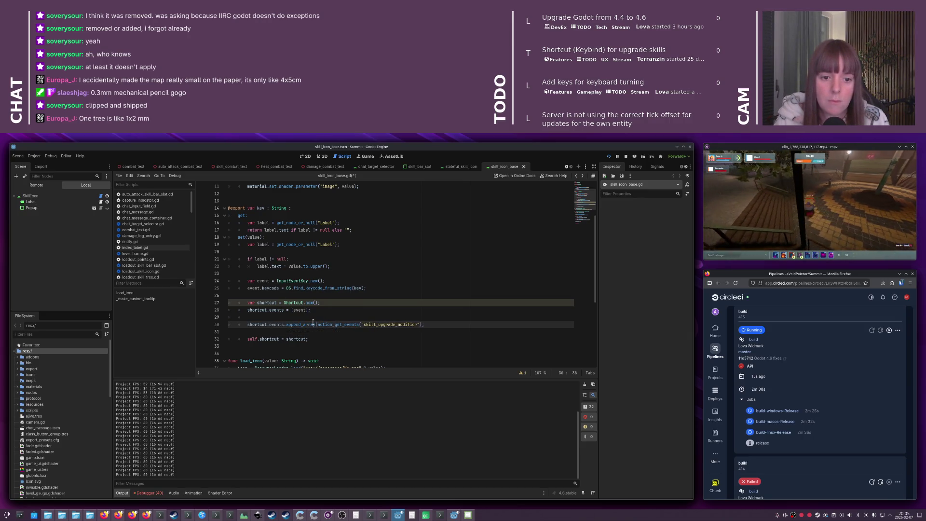
pyautogui.write('InputMap.')
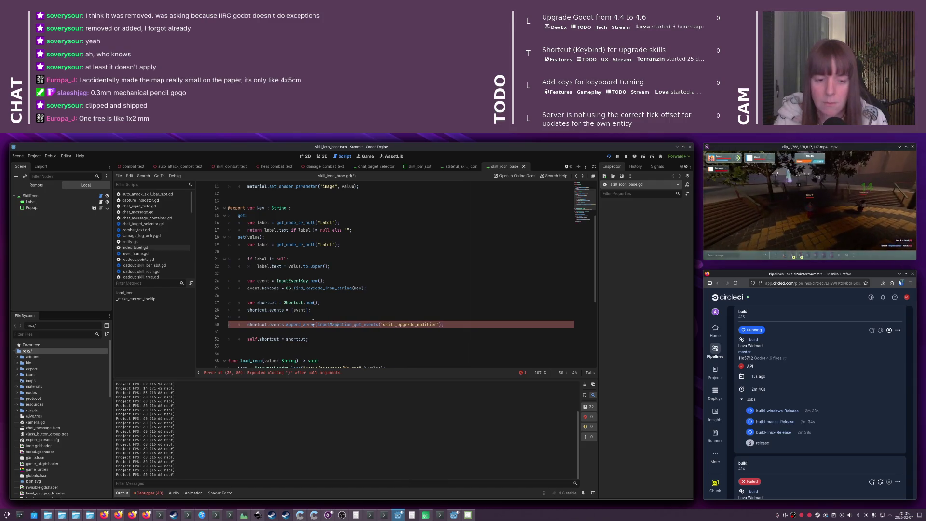
# End the append_array line with a semicolon, move it up, and save the script
pyautogui.press('End')
pyautogui.write(';')
pyautogui.hotkey('alt', 'Up')
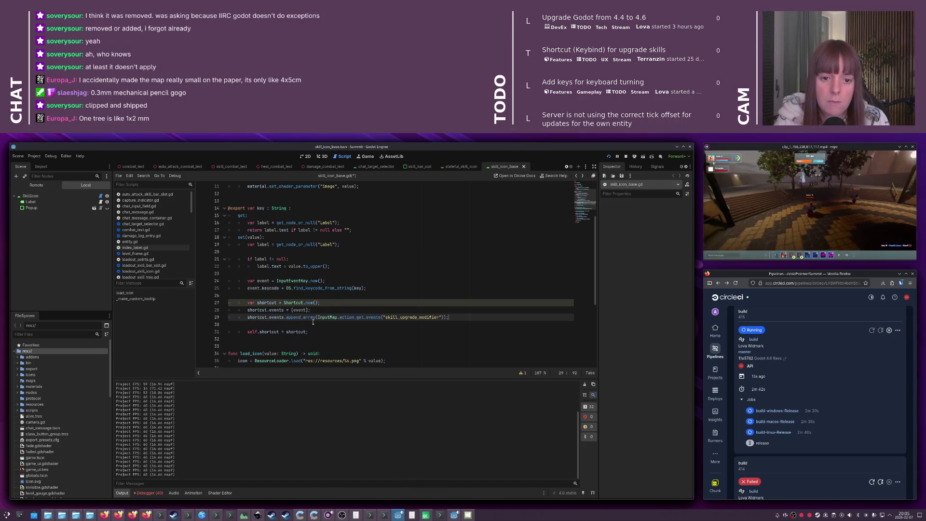
pyautogui.press('Up')
pyautogui.hotkey('ctrl', 's')
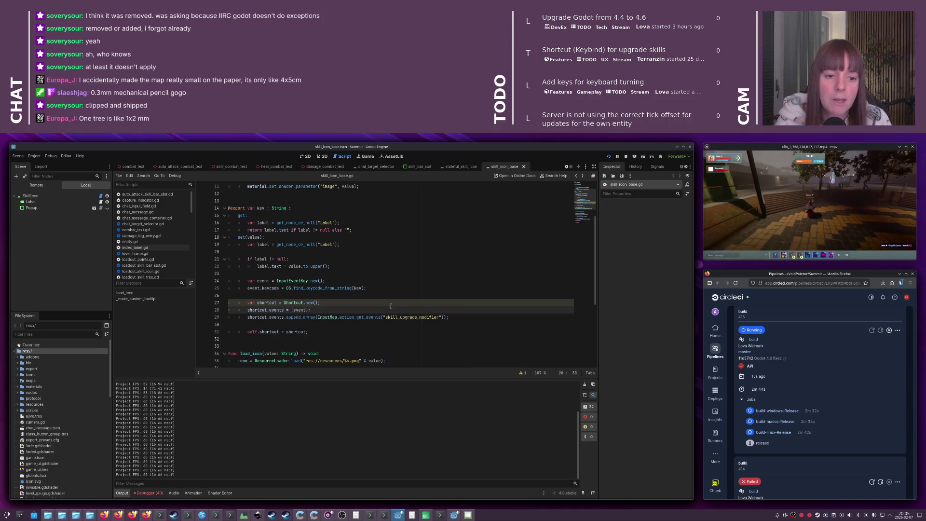
pyautogui.click(385, 303)
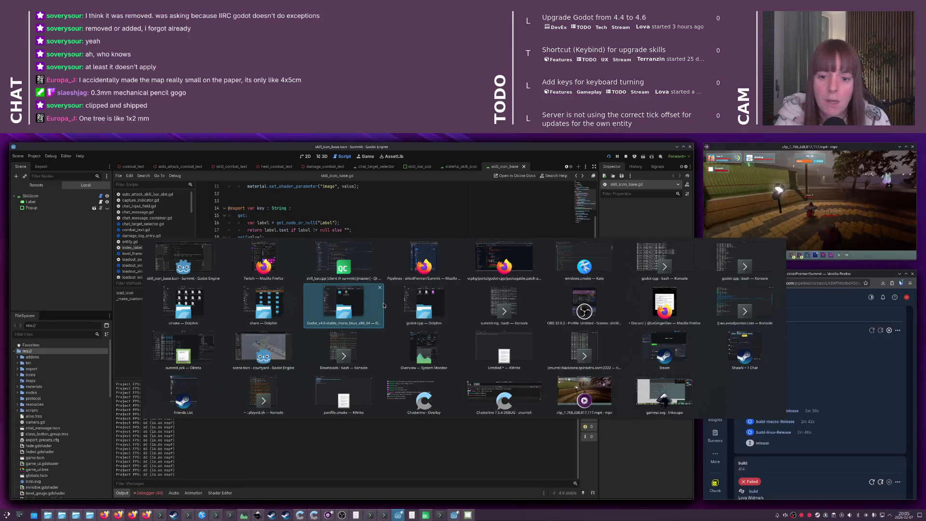
# Switch from the summit-ng terminal to Qt Creator's skill_bar.cpp
pyautogui.press('Right')
pyautogui.press('Right')
pyautogui.press('Return')
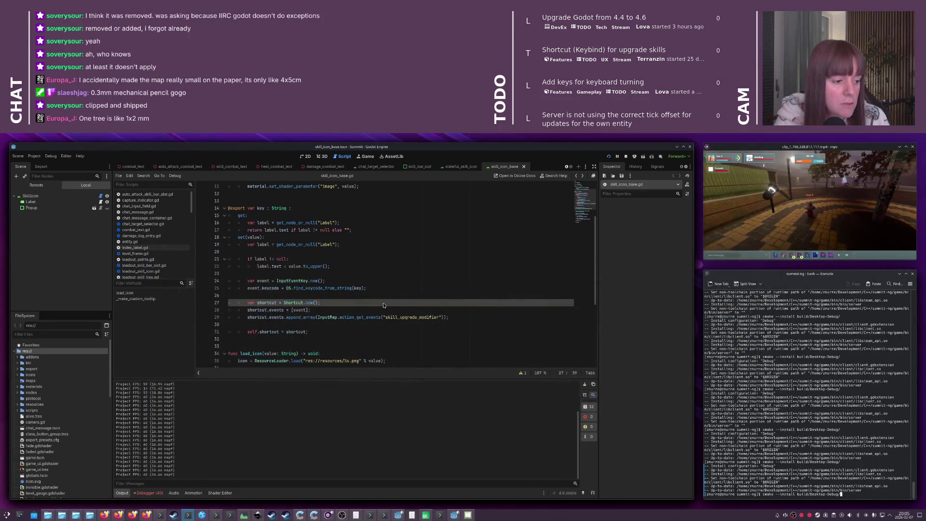
pyautogui.hotkey('alt', 'Tab')
pyautogui.press('Right')
pyautogui.press('Right')
pyautogui.press('Return')
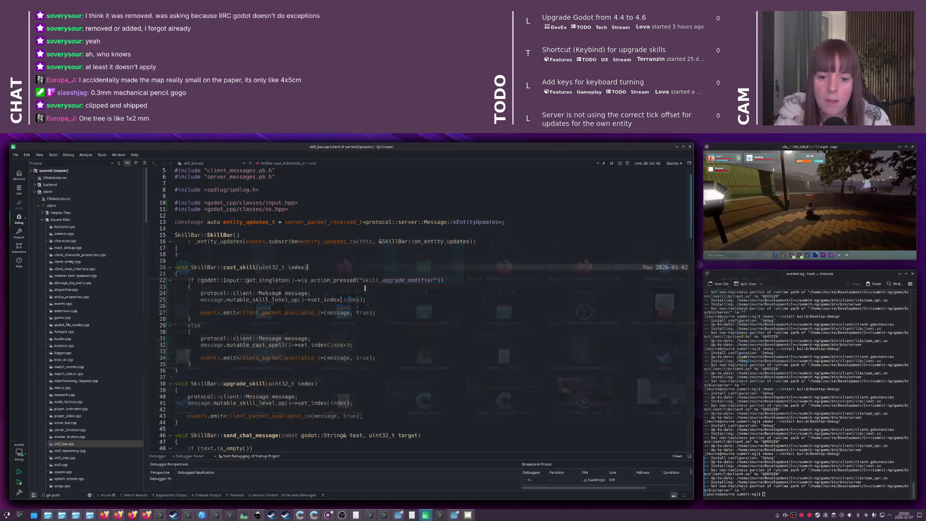
pyautogui.click(256, 241)
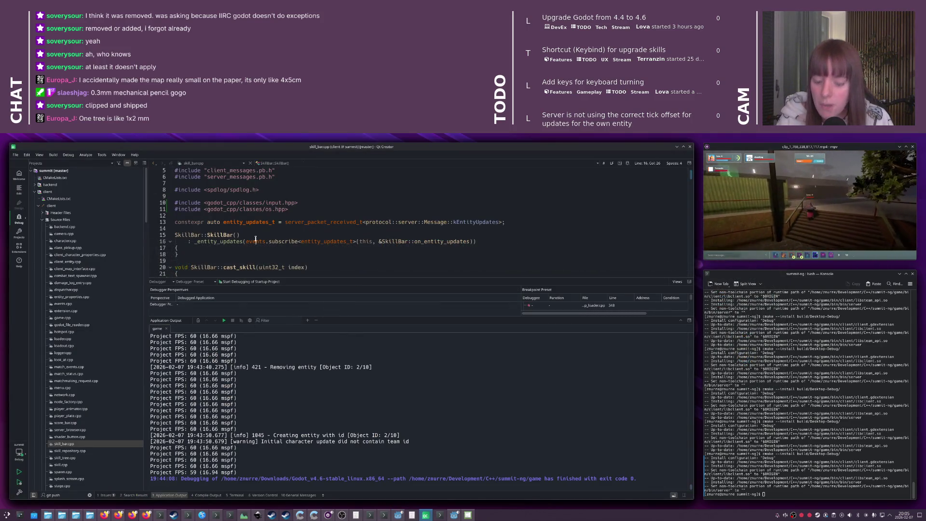
# Change the run target from game to server, launch it, and return to Godot
pyautogui.hotkey('ctrl', 't')
pyautogui.press('Down')
pyautogui.press('Down')
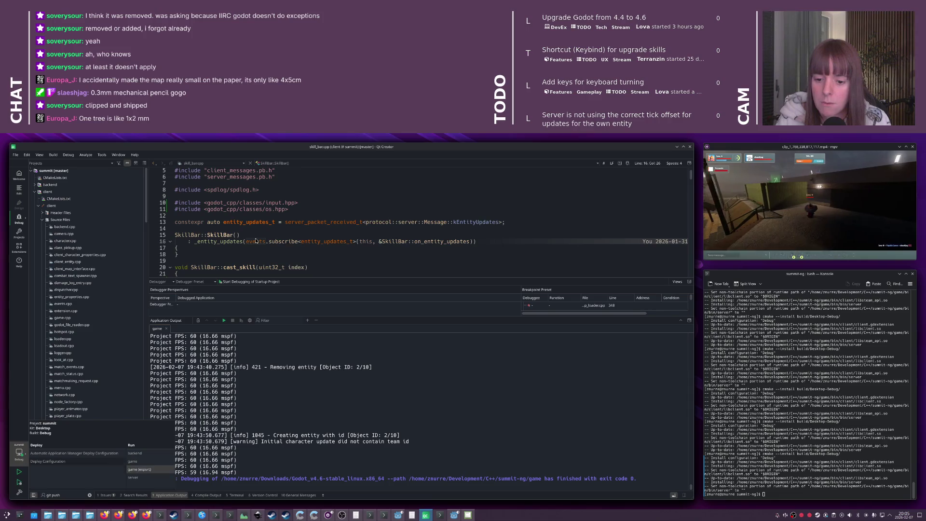
pyautogui.press('Return')
pyautogui.hotkey('ctrl', 'r')
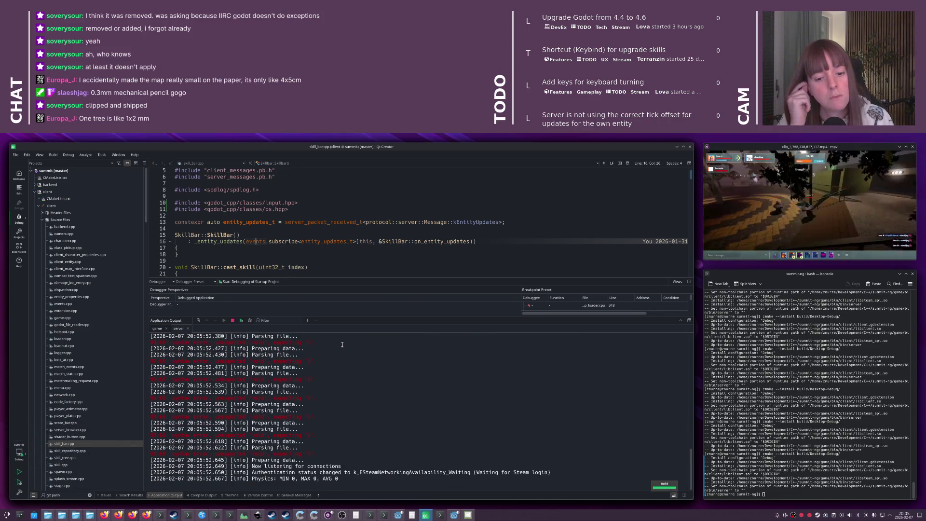
pyautogui.hotkey('alt', 'Tab')
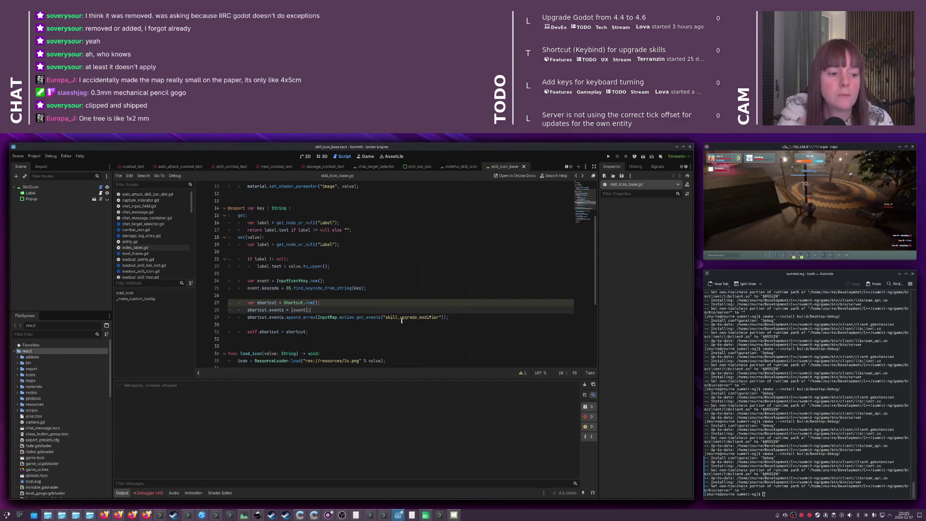
# Run the project with F5 and connect the game to the local server
pyautogui.click(377, 290)
pyautogui.press('F5')
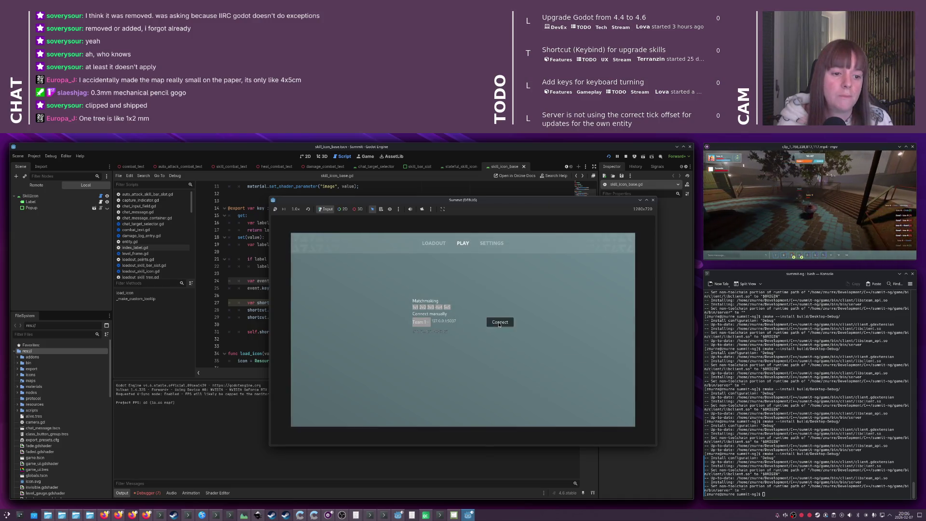
pyautogui.click(499, 323)
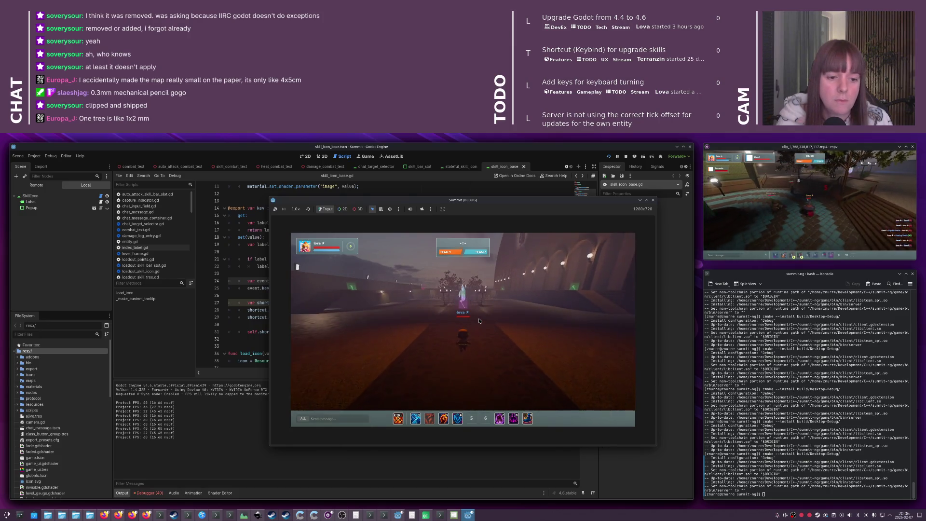
# Walk forward in the arena, send a chat entry 'A', then move the game window aside
pyautogui.press('w')
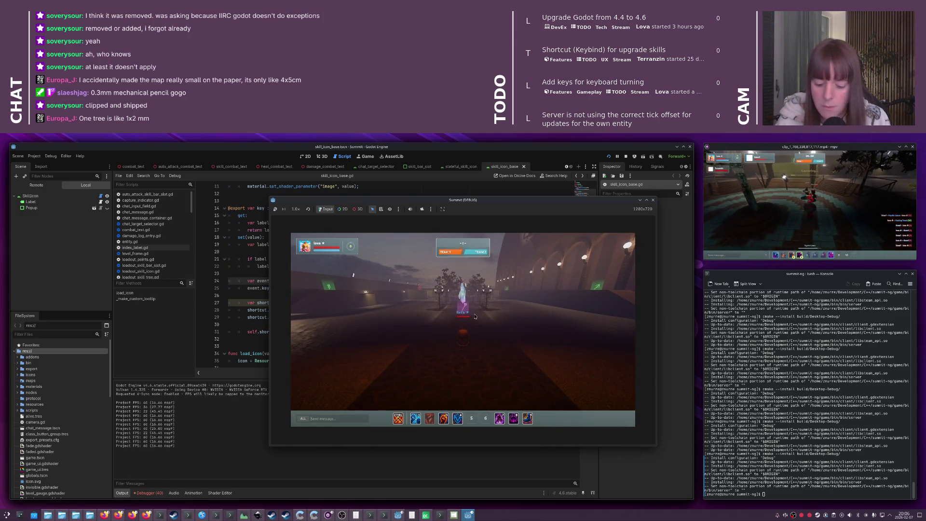
pyautogui.press('Return')
pyautogui.write('A')
pyautogui.press('Return')
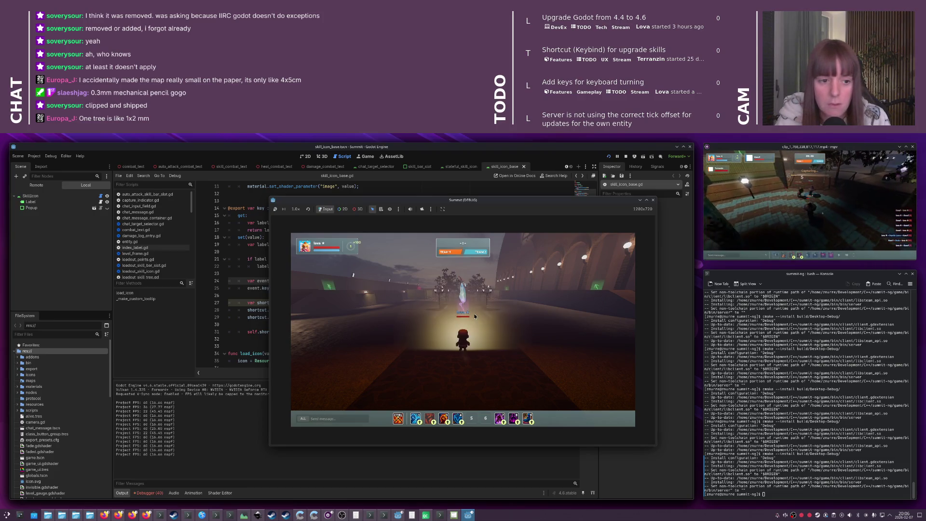
pyautogui.write('/he')
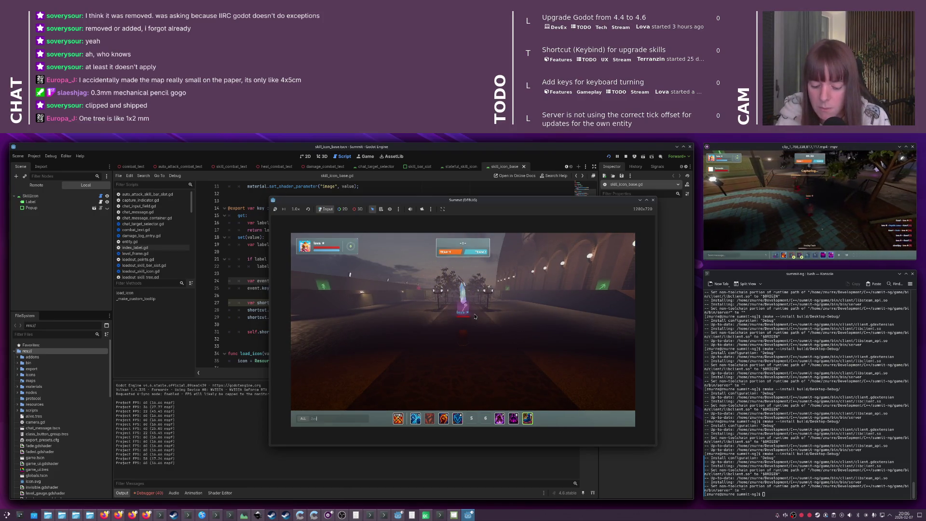
pyautogui.press('BackSpace')
pyautogui.press('BackSpace')
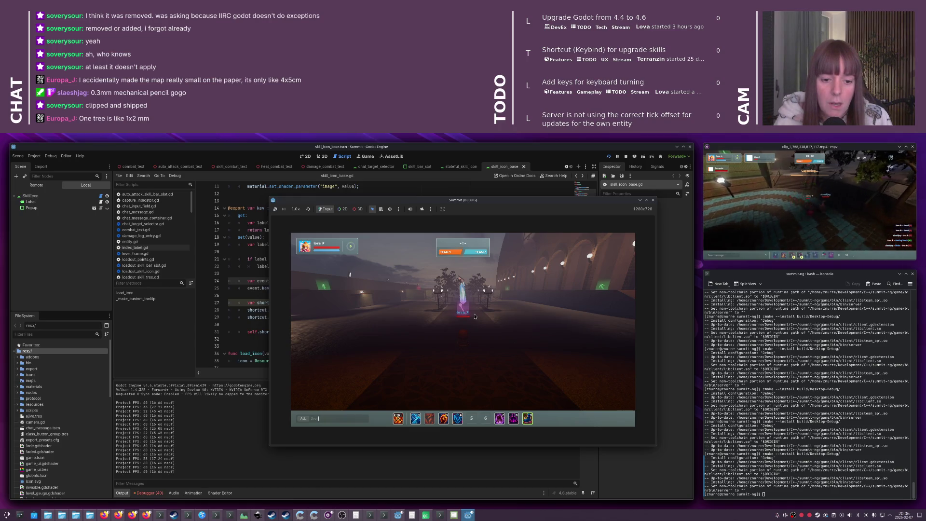
pyautogui.press('Return')
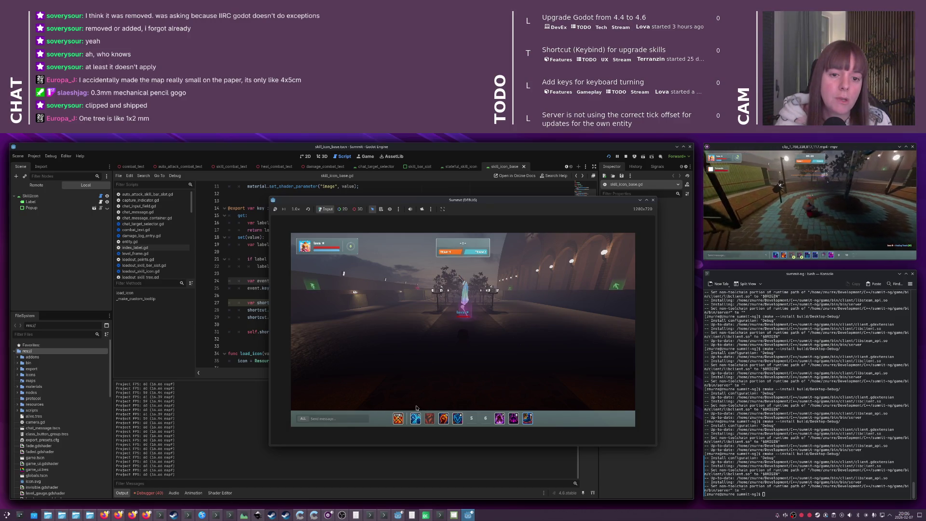
pyautogui.moveTo(521, 215); pyautogui.dragTo(608, 253)
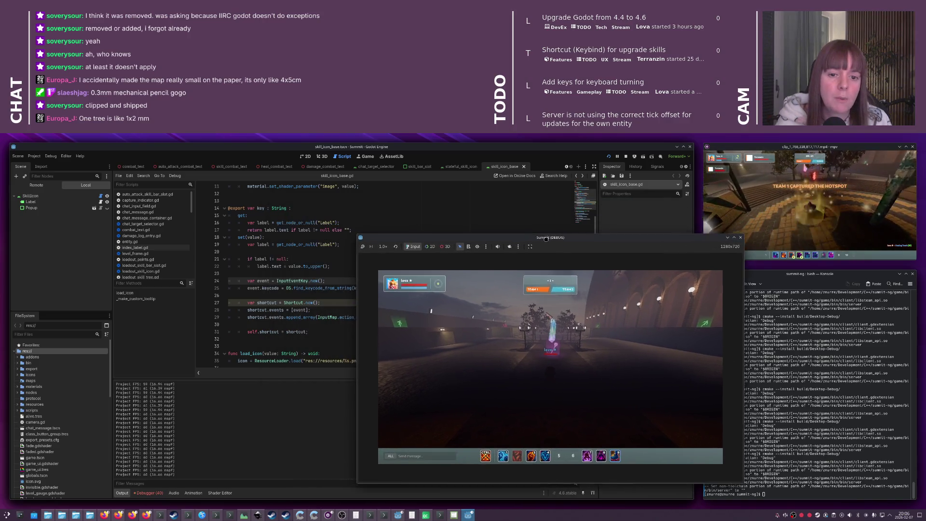
# Cut the InputMap.action_get_events call from line 29 and add blank lines above it
pyautogui.click(319, 317)
pyautogui.click(318, 317)
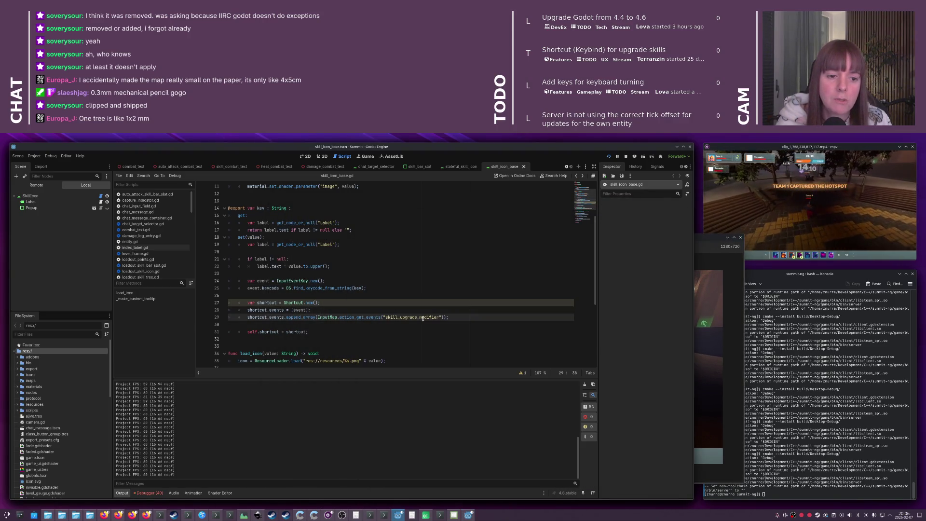
pyautogui.keyDown('shift'); pyautogui.click(445, 317); pyautogui.keyUp('shift')
pyautogui.press('BackSpace')
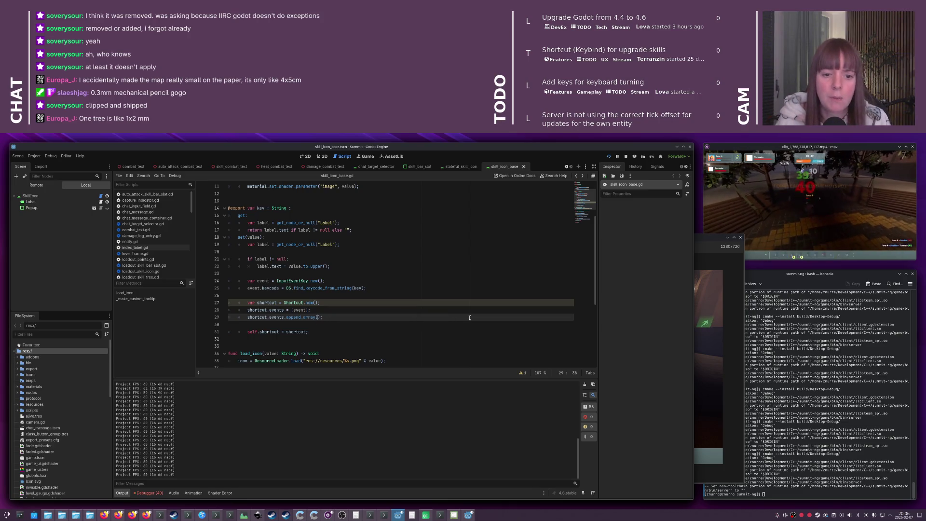
pyautogui.press('Home')
pyautogui.press('Return')
pyautogui.press('Return')
pyautogui.press('Up')
pyautogui.press('Up')
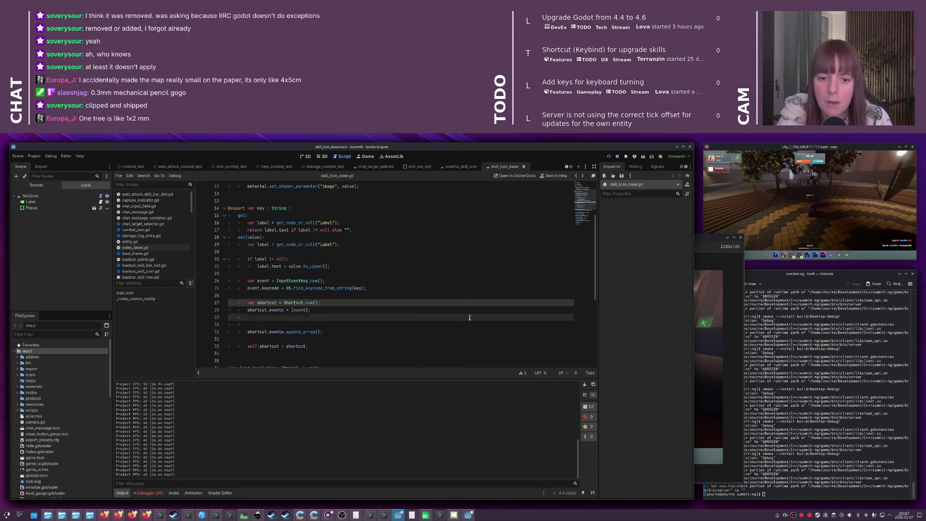
# Write a for loop: for event in the pasted InputMap.action_get_events call
pyautogui.press('Return')
pyautogui.write('for e')
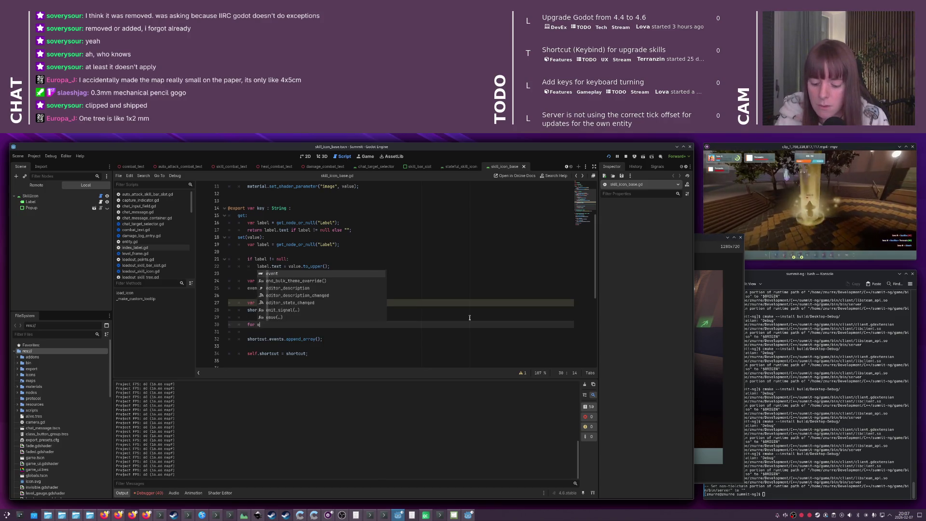
pyautogui.write('vent :')
pyautogui.hotkey('ctrl', 'v')
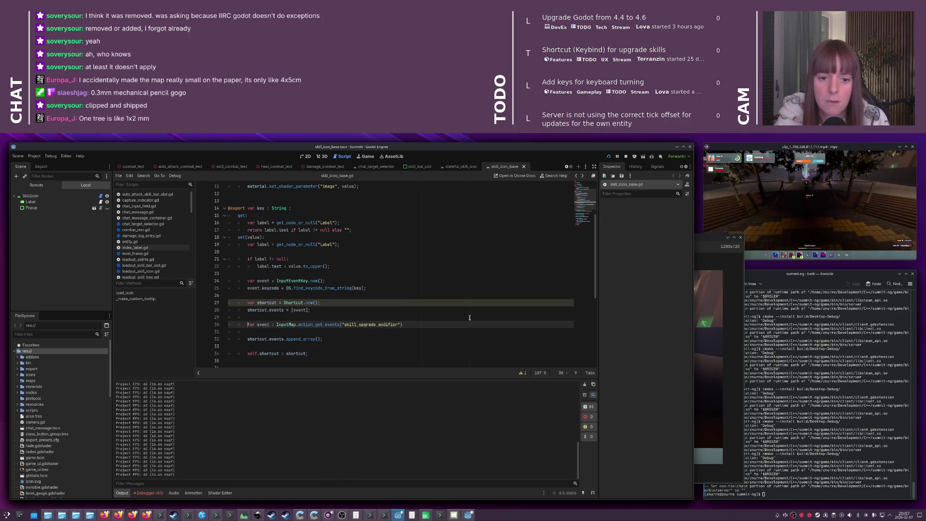
pyautogui.hotkey('ctrl', 'Right')
pyautogui.press('Delete')
pyautogui.press('Delete')
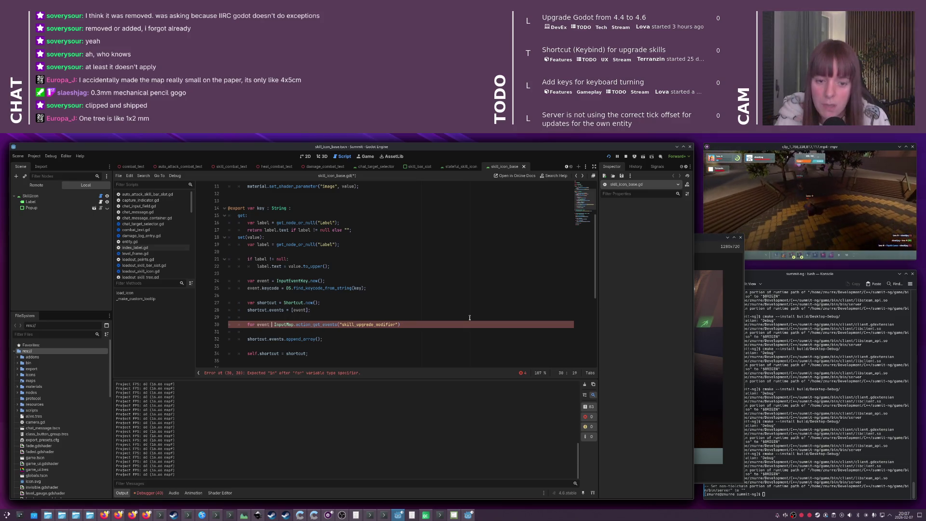
pyautogui.write('in')
pyautogui.press('End')
pyautogui.press('Return')
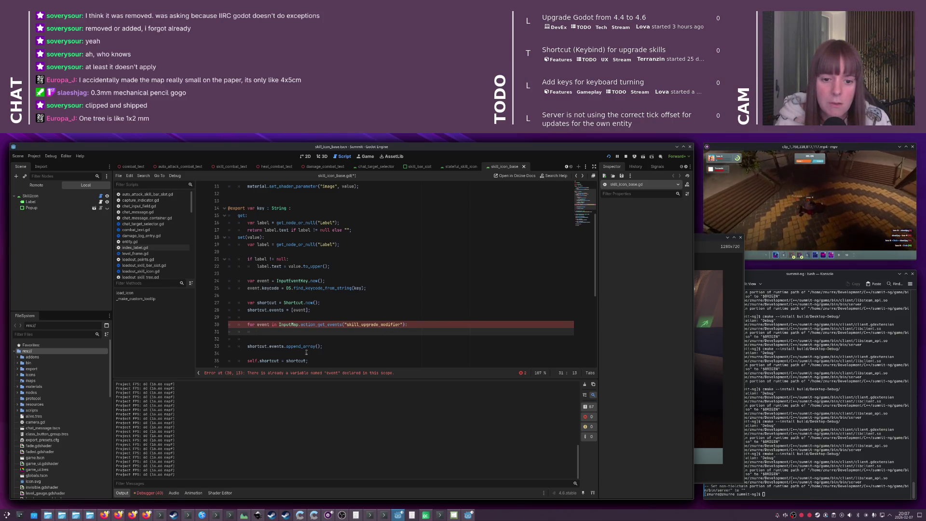
# Rename the loop variable to e and delete the unfinished e. in the loop body
pyautogui.press('Up')
pyautogui.hotkey('ctrl', 'Delete')
pyautogui.write('e')
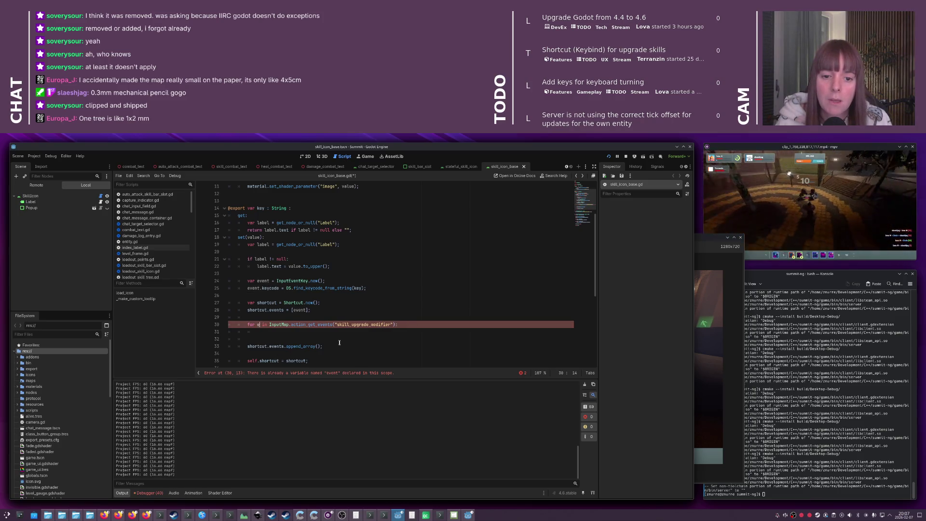
pyautogui.press('Down')
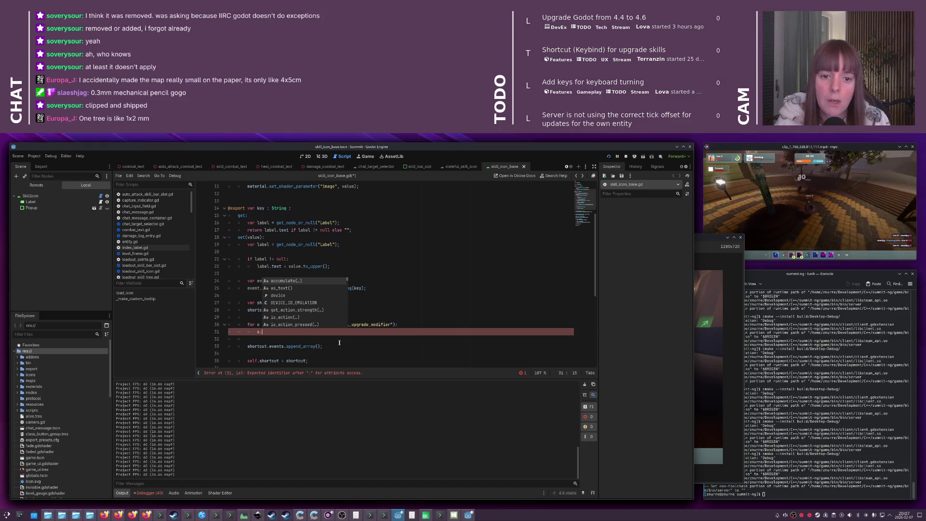
pyautogui.scroll(-7, 313, 297)
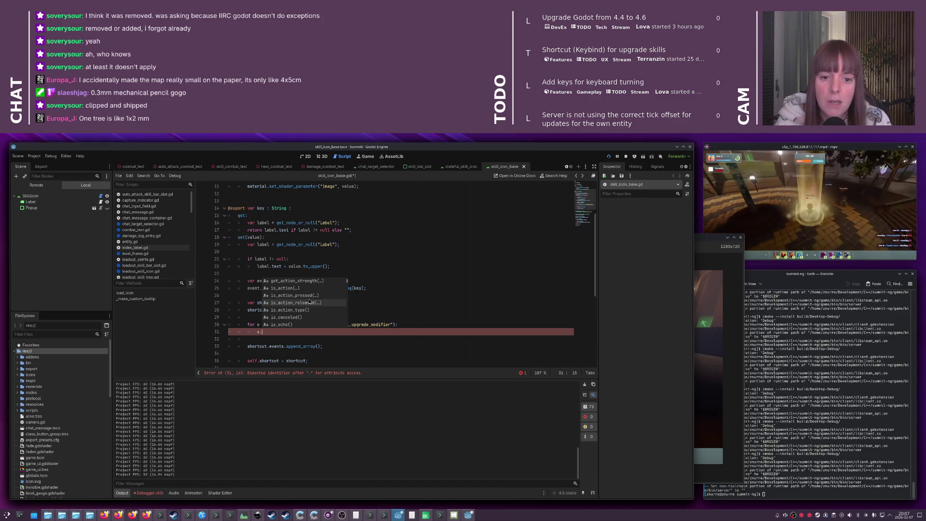
pyautogui.scroll(-5, 309, 302)
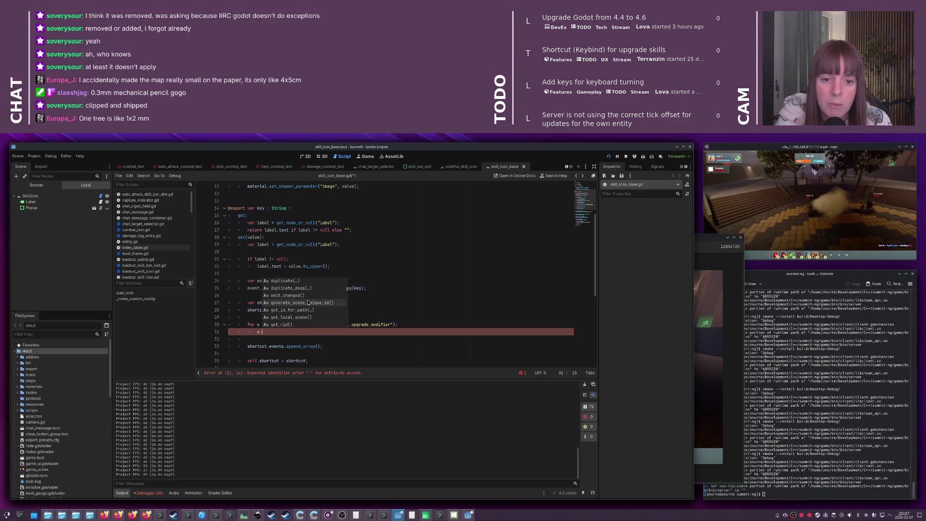
pyautogui.scroll(-5, 308, 302)
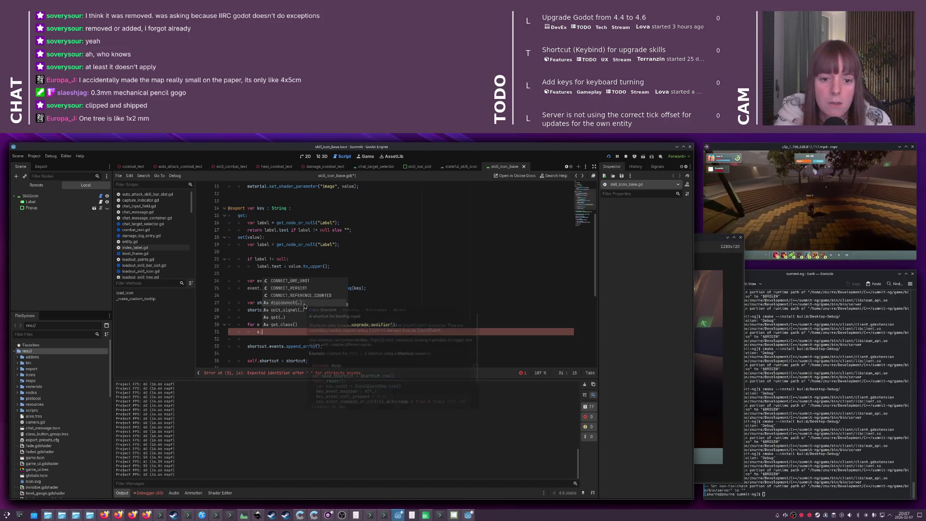
pyautogui.scroll(3, 304, 306)
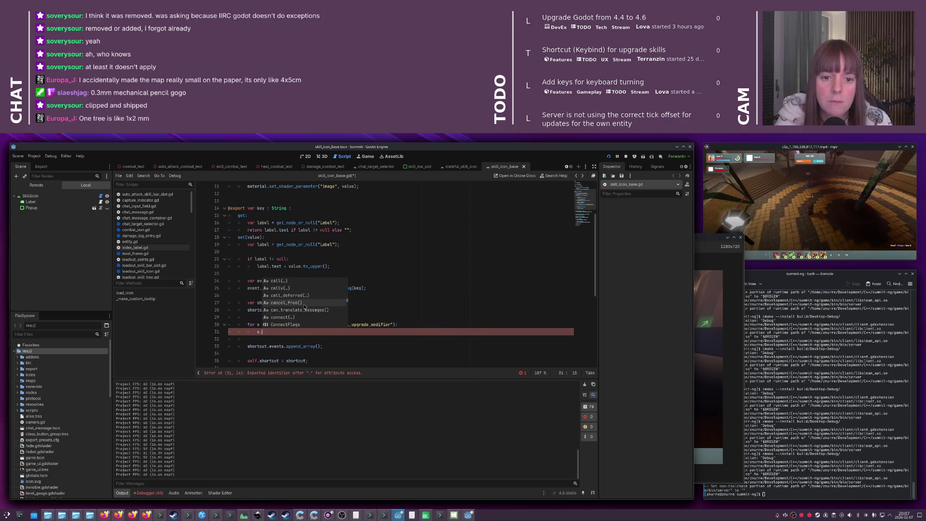
pyautogui.press('BackSpace')
pyautogui.press('BackSpace')
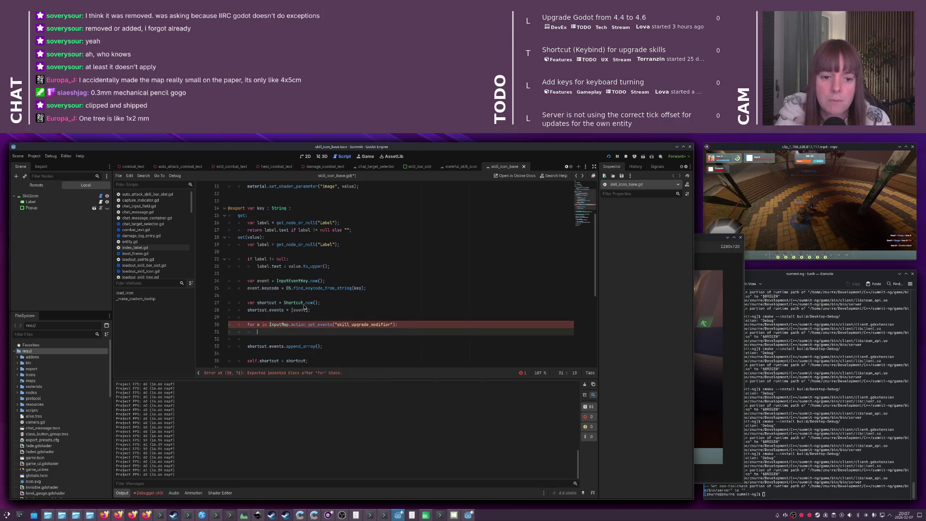
# Type the loop variable e as InputEventKey
pyautogui.click(260, 324)
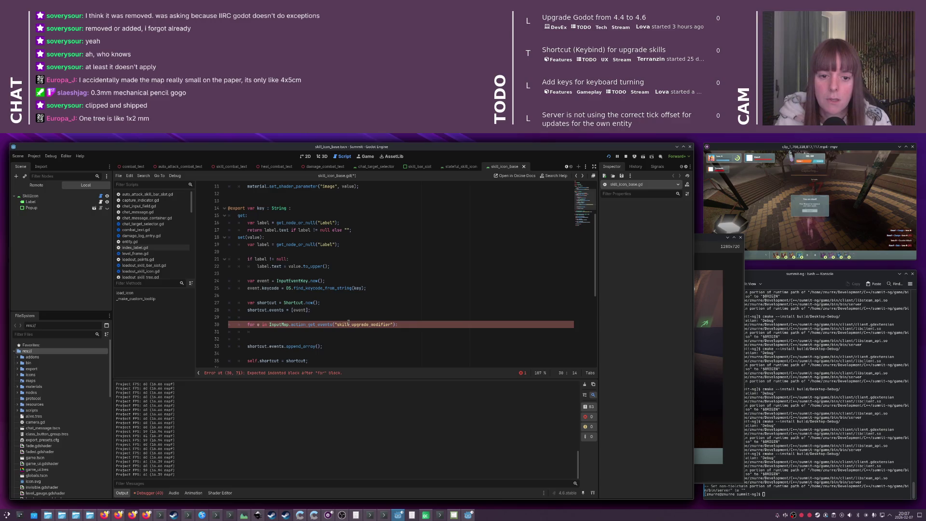
pyautogui.write(': ')
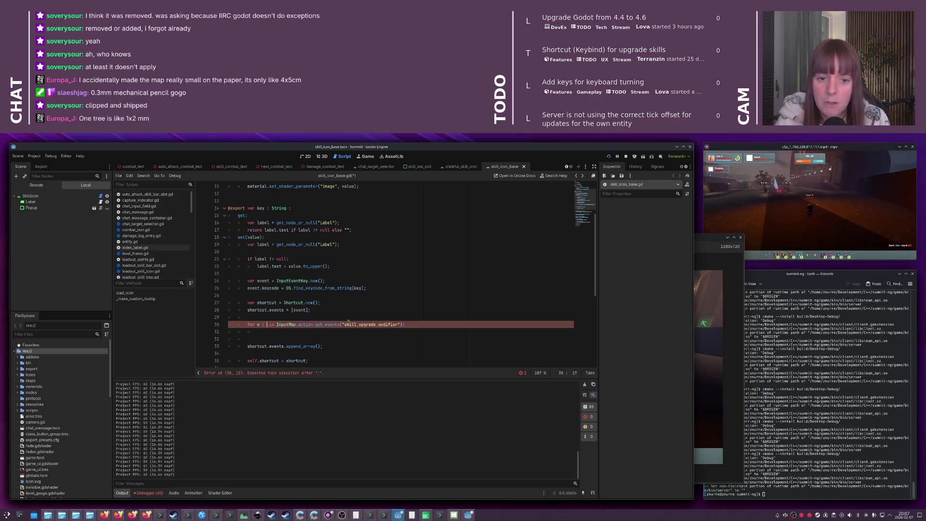
pyautogui.write('InputEvent')
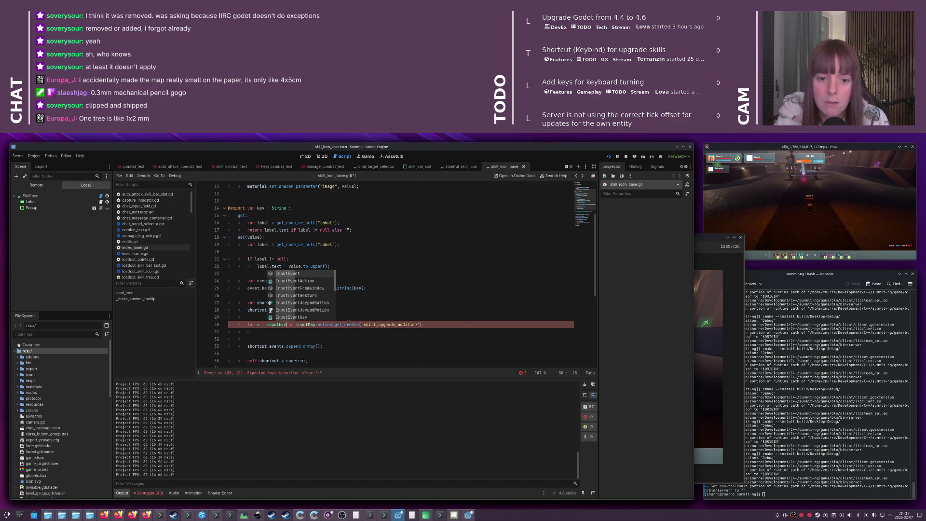
pyautogui.write('K')
pyautogui.press('Return')
pyautogui.press('Down')
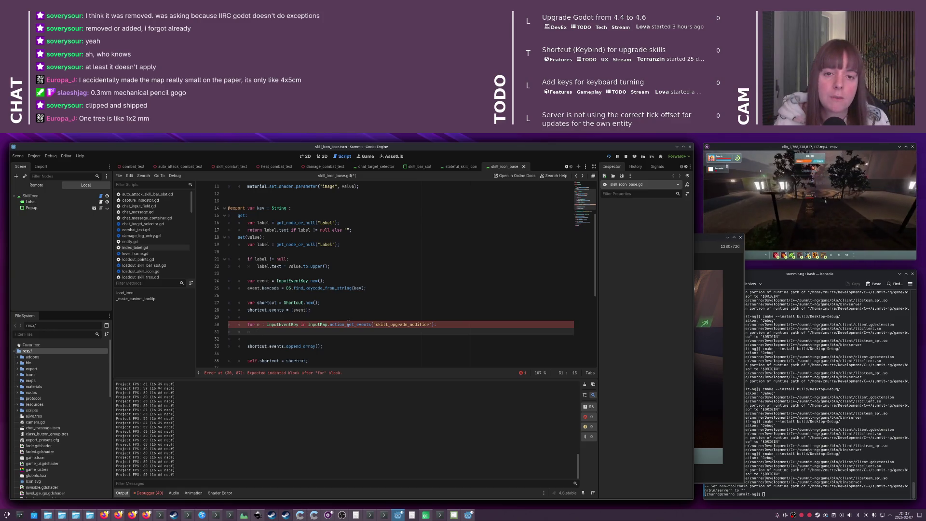
# Open the InputEventKey class documentation from the script
pyautogui.hotkey('ctrl', 'F10')
pyautogui.press('Escape')
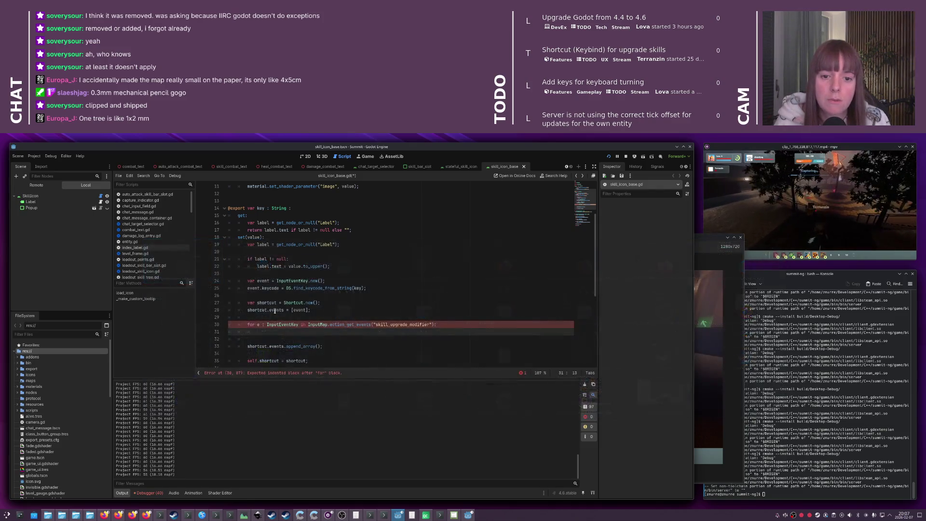
pyautogui.keyDown('ctrl'); pyautogui.click(286, 325); pyautogui.keyUp('ctrl')
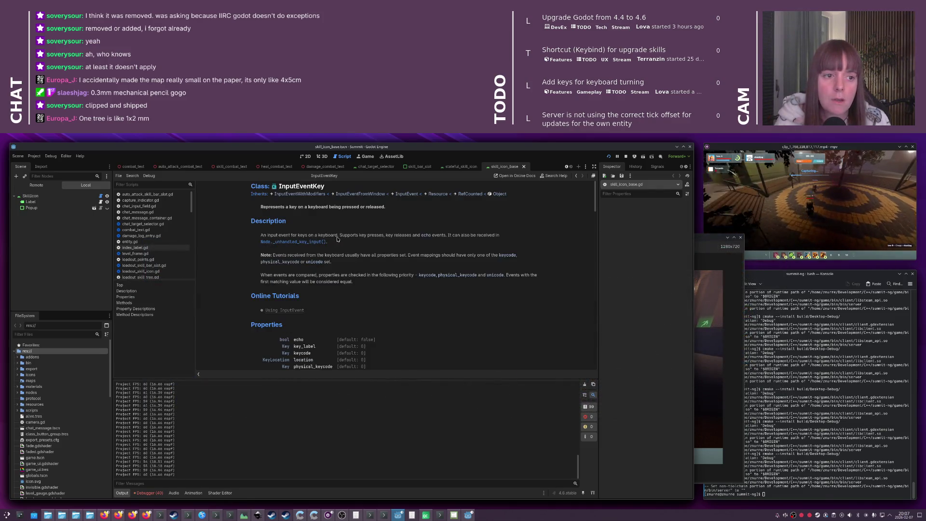
# Skim the InputEventKey reference and follow the link to the parent InputEvent class
pyautogui.scroll(-4, 337, 239)
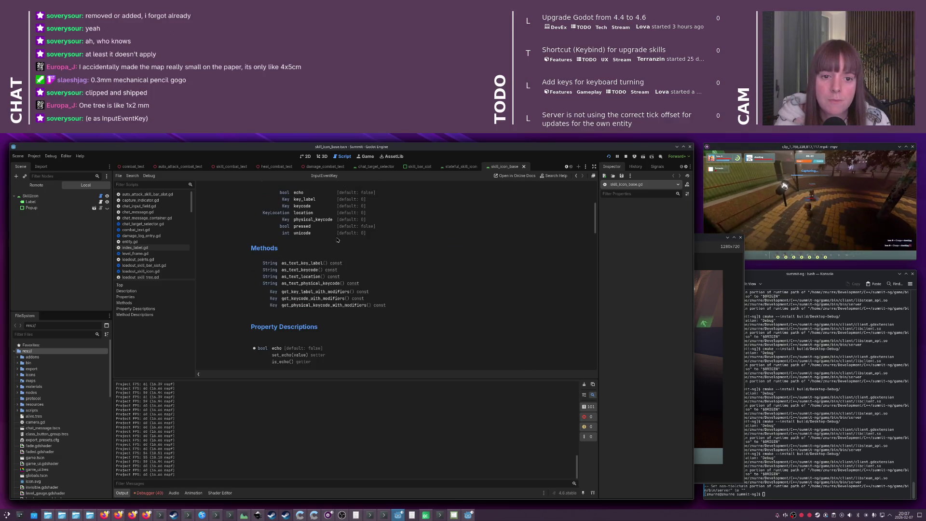
pyautogui.scroll(-3, 368, 251)
pyautogui.scroll(7, 371, 255)
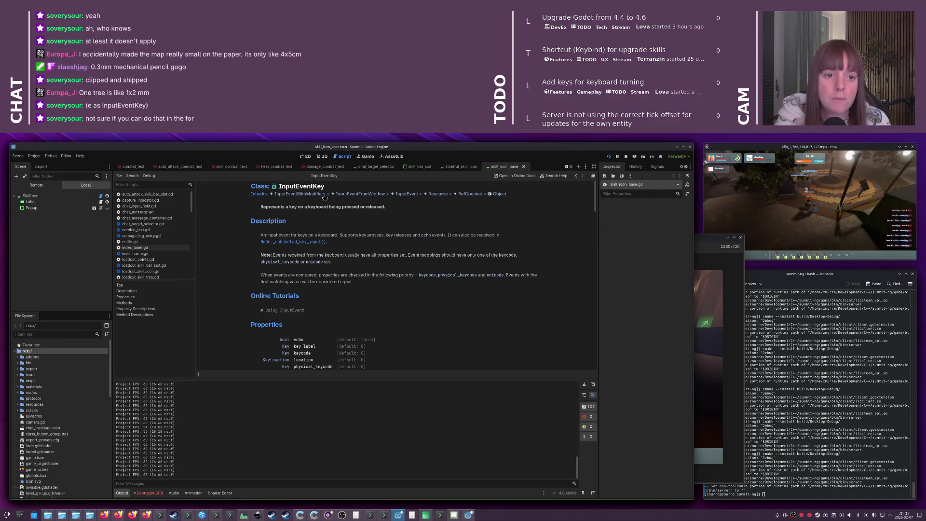
pyautogui.click(409, 195)
pyautogui.write('shif')
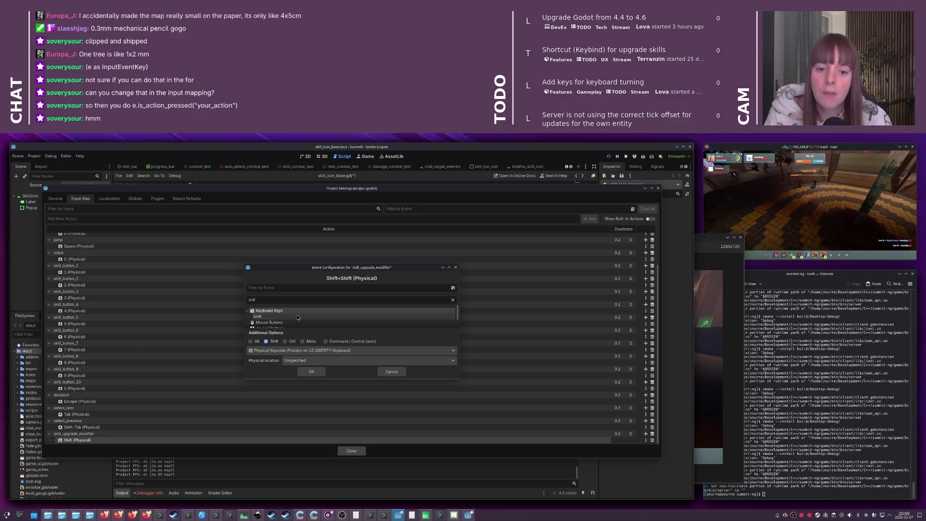
# Close the Shift event editor and remove the Shift event from skill_upgrade_modifier
pyautogui.click(452, 300)
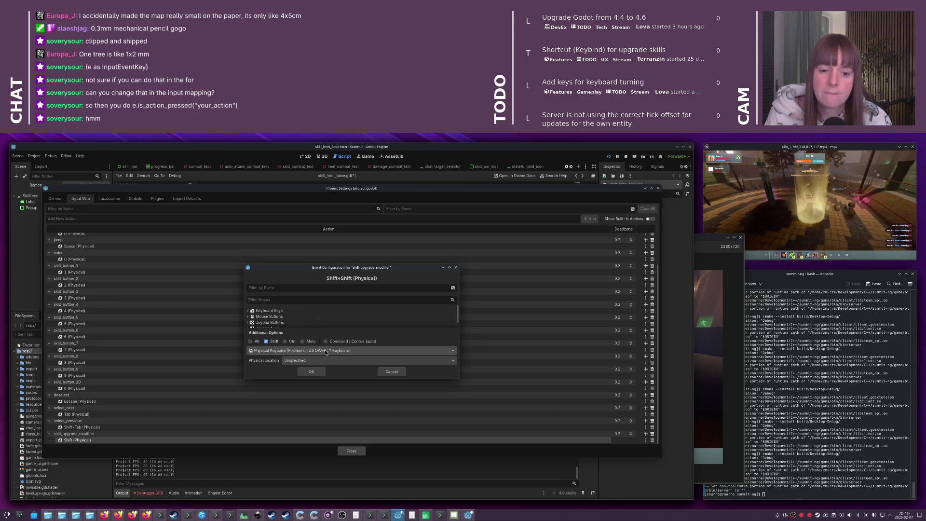
pyautogui.click(392, 371)
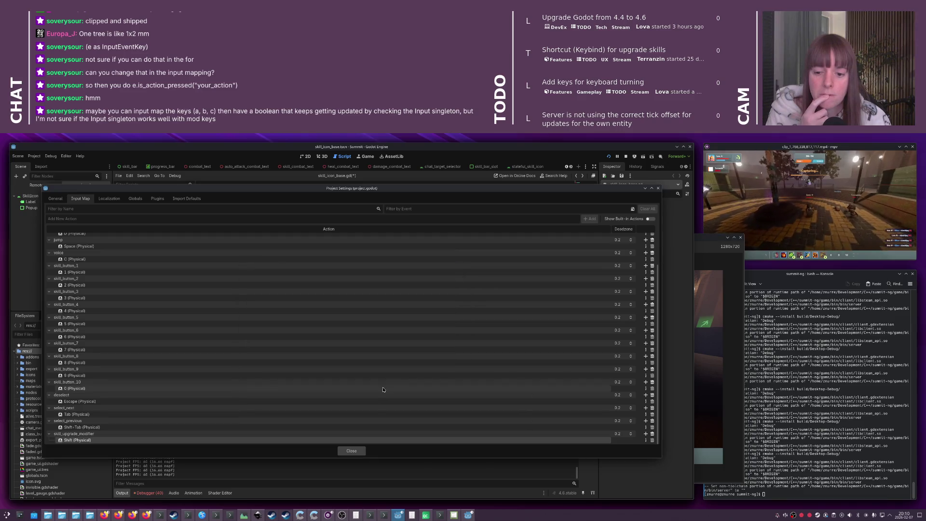
pyautogui.click(653, 441)
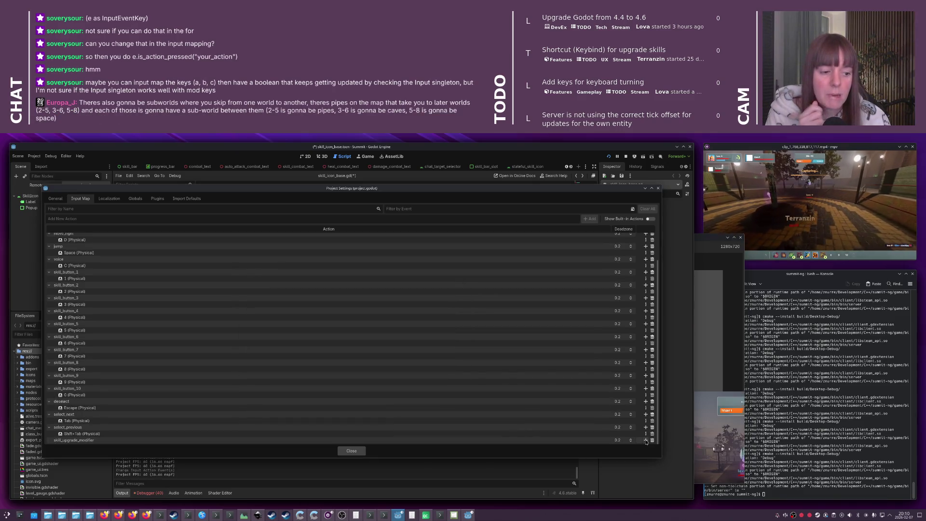
# Browse Keyboard Keys in the add-event dialog, cancel it, and close Project Settings
pyautogui.click(646, 440)
pyautogui.click(267, 312)
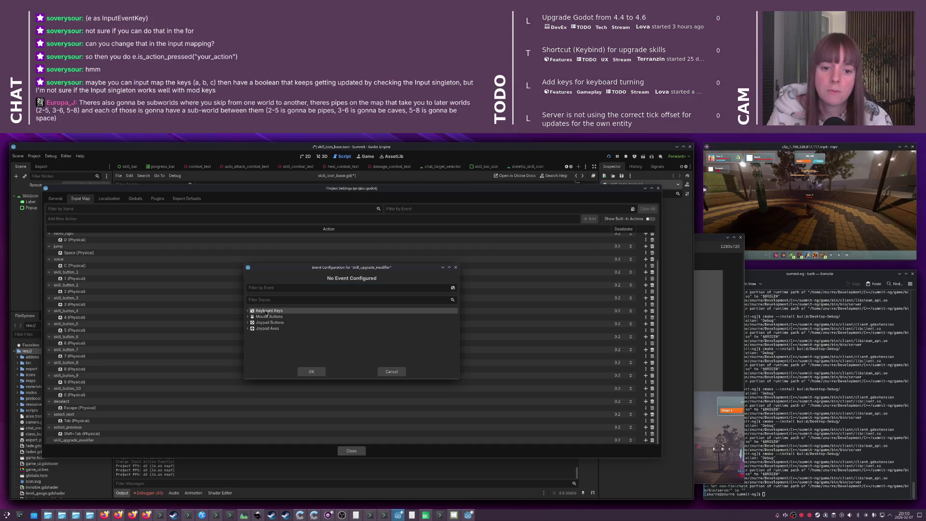
pyautogui.click(249, 311)
pyautogui.scroll(-15, 290, 318)
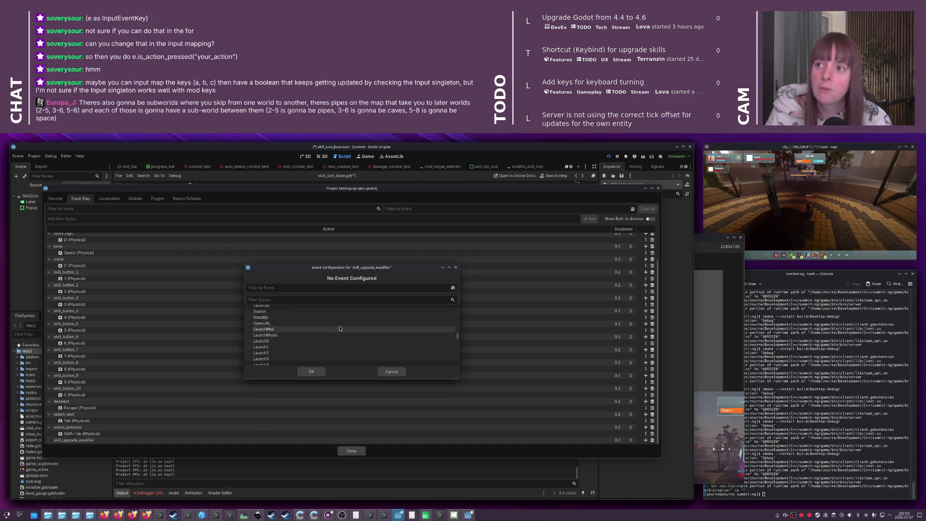
pyautogui.scroll(3, 338, 329)
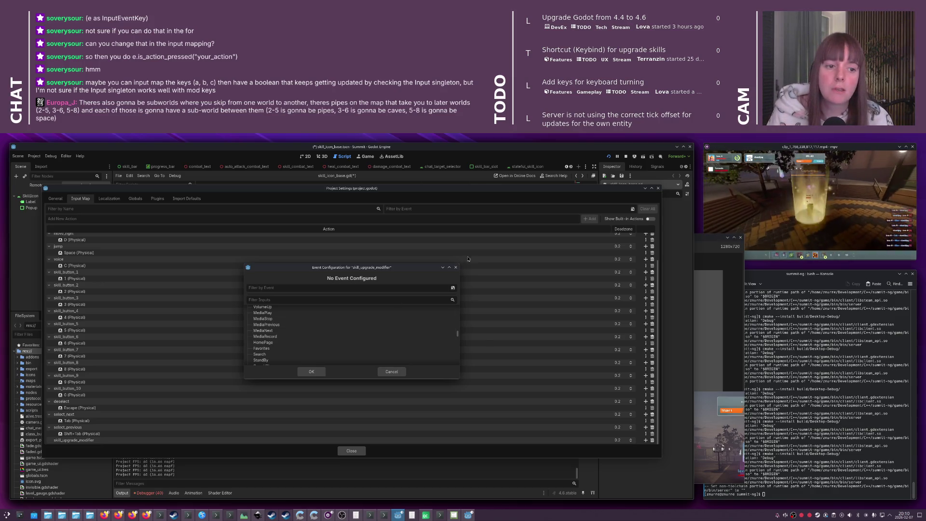
pyautogui.click(456, 267)
pyautogui.click(659, 189)
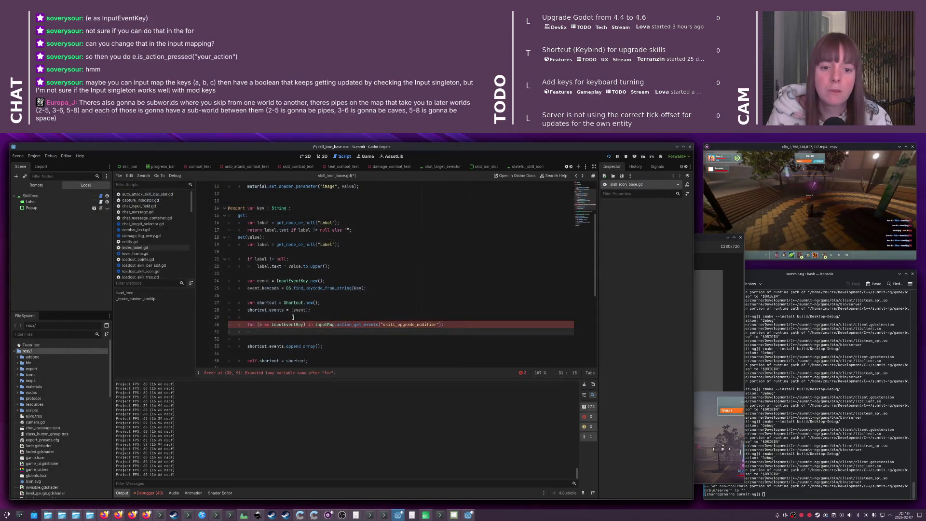
# Bring up the Shortcut class documentation from line 27
pyautogui.click(294, 317)
pyautogui.click(292, 302)
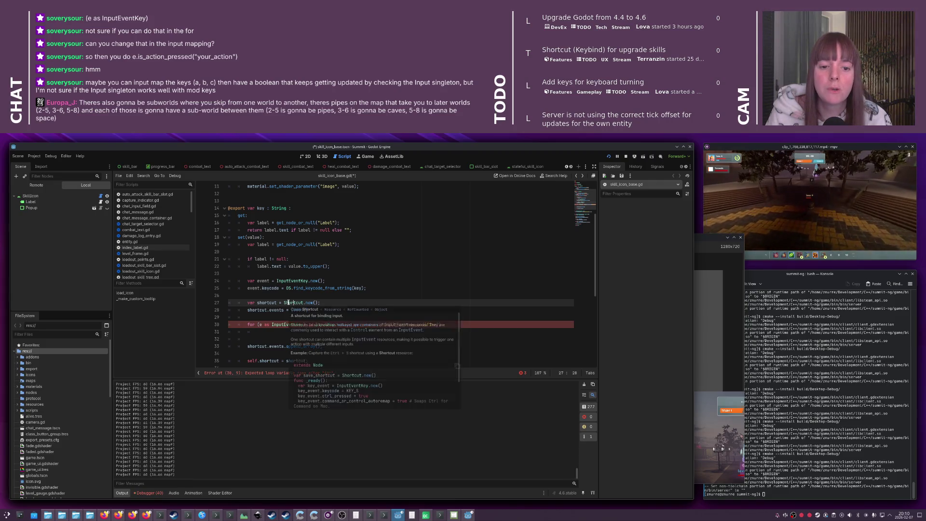
pyautogui.click(291, 302)
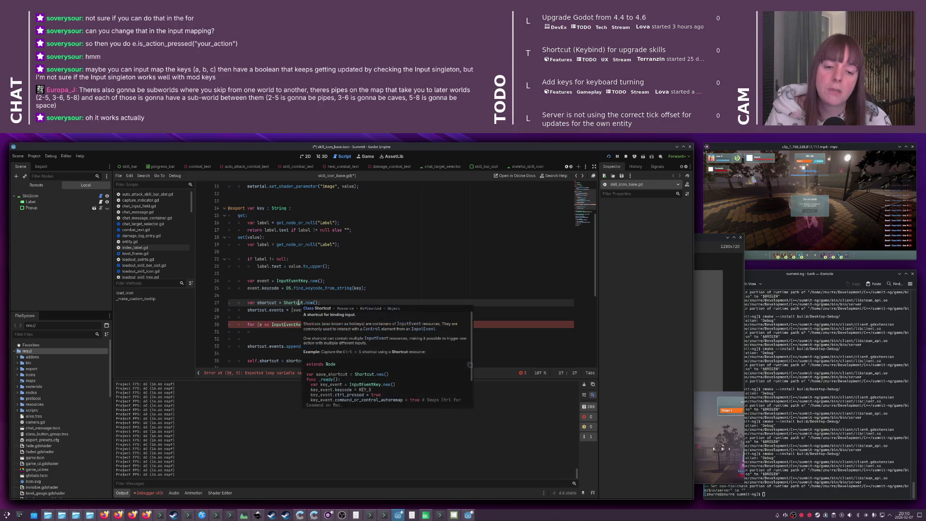
# Inspect event and key on line 25 and view the keycode property's documentation
pyautogui.doubleClick(254, 288)
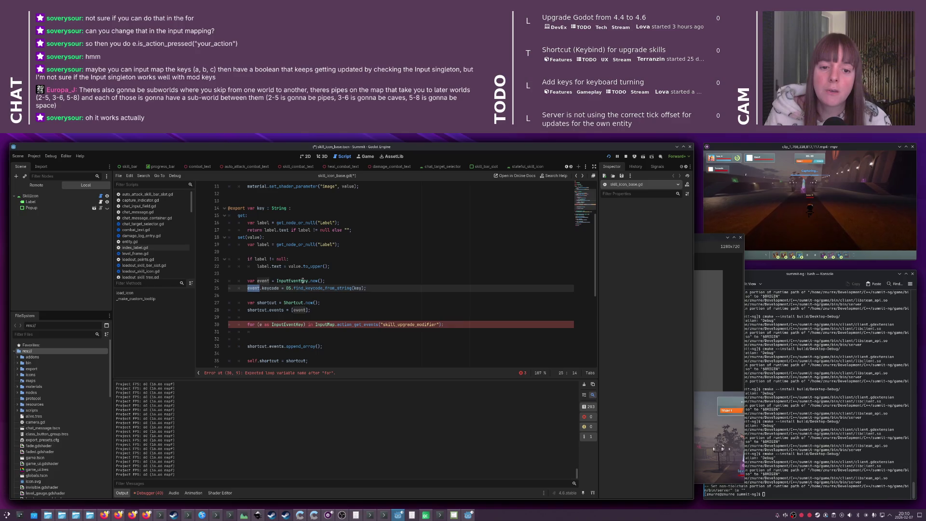
pyautogui.click(331, 281)
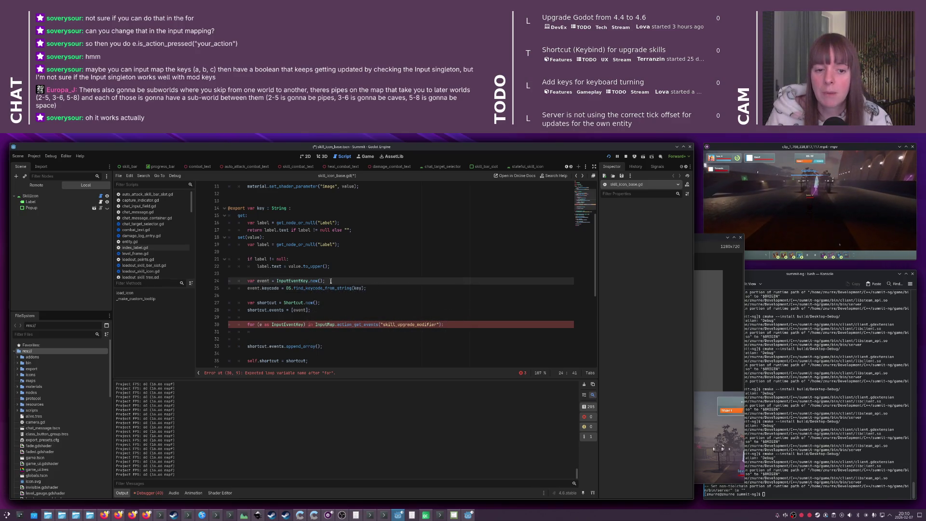
pyautogui.doubleClick(357, 288)
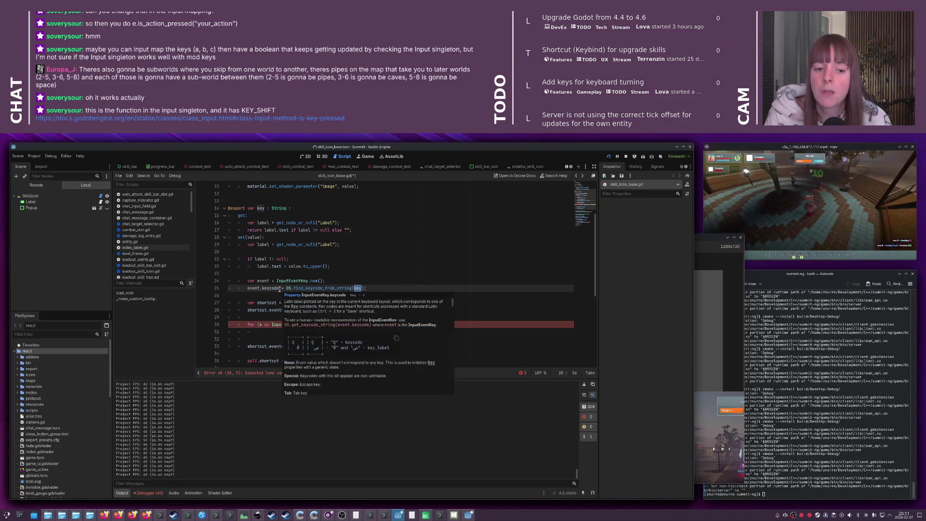
pyautogui.click(280, 288)
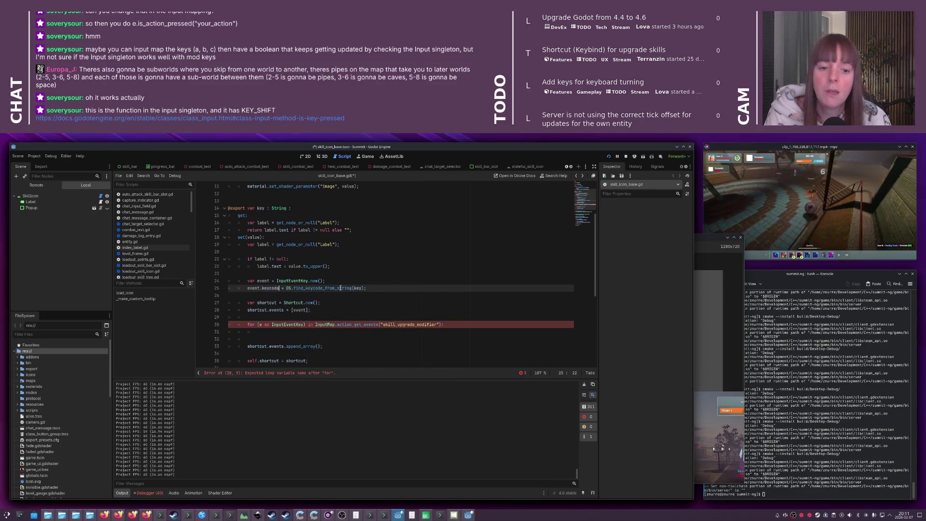
pyautogui.moveTo(325, 288)
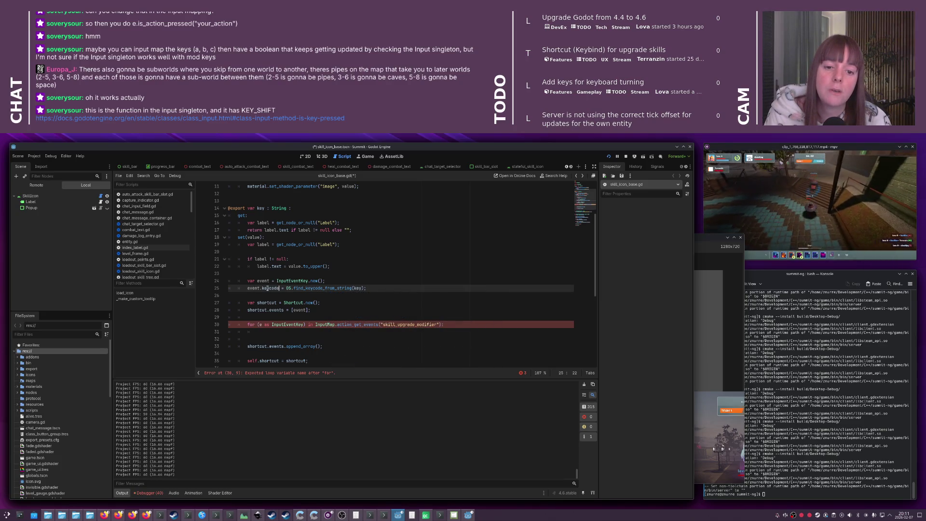
pyautogui.moveTo(266, 288)
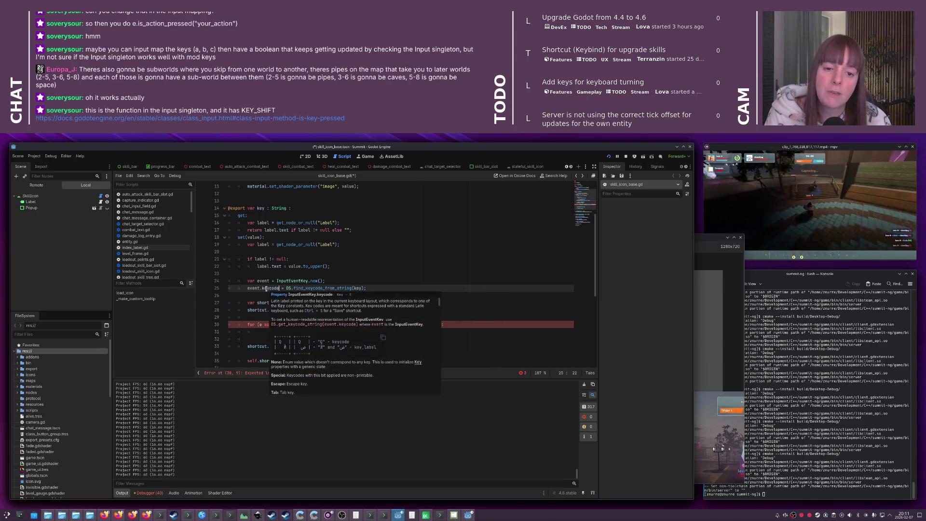
pyautogui.click(267, 288)
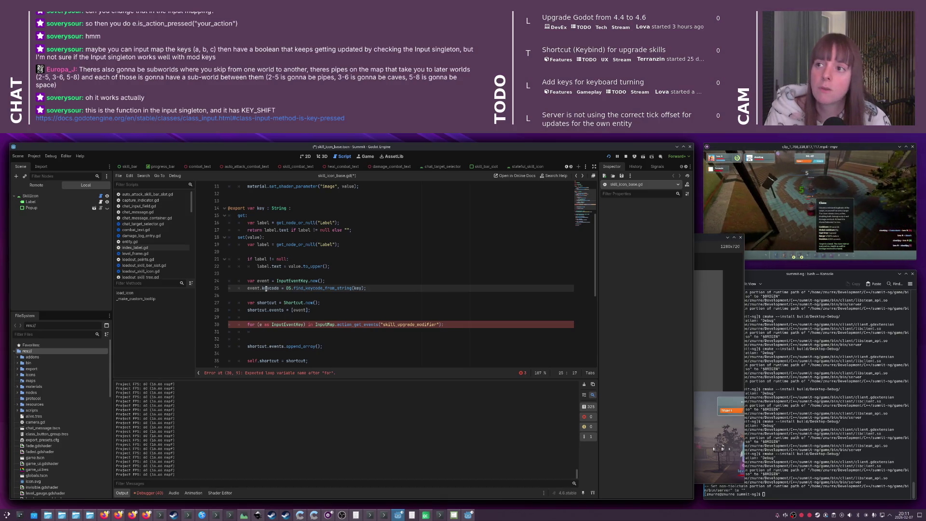
pyautogui.moveTo(267, 288)
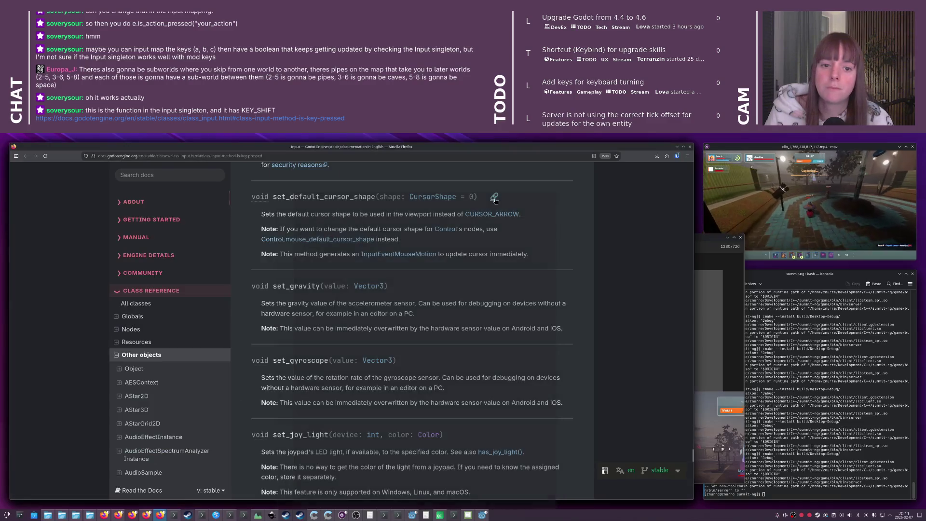
# Search the Input docs for is_key_, jump to is_key_pressed, then minimize Firefox
pyautogui.scroll(4, 444, 209)
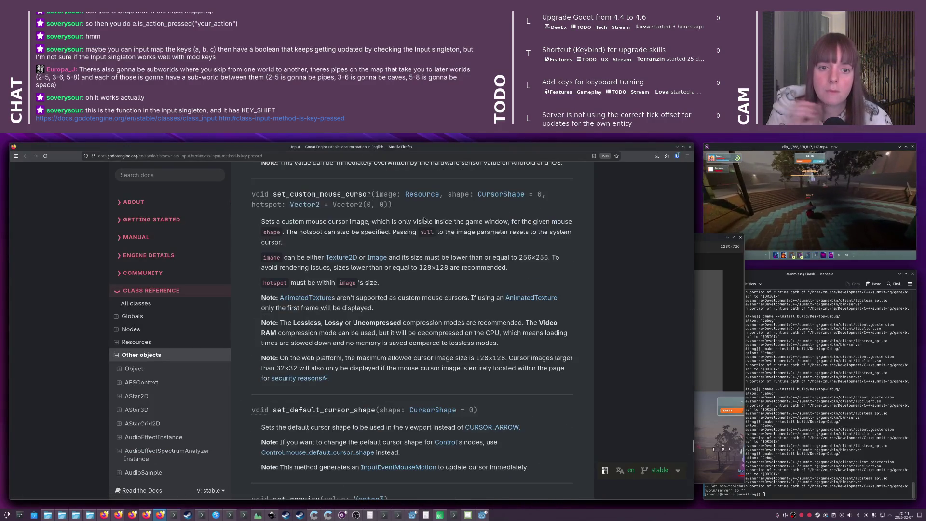
pyautogui.hotkey('ctrl', 'f')
pyautogui.write('is')
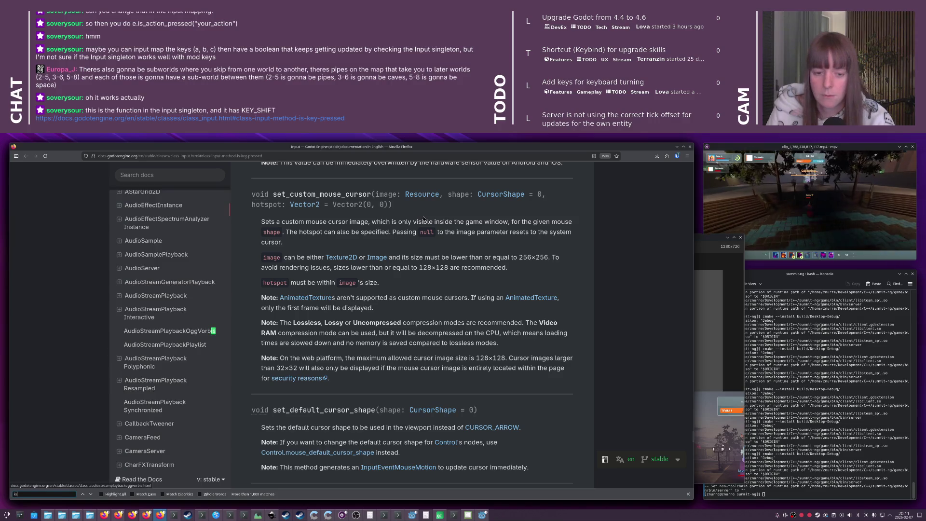
pyautogui.write('_key_')
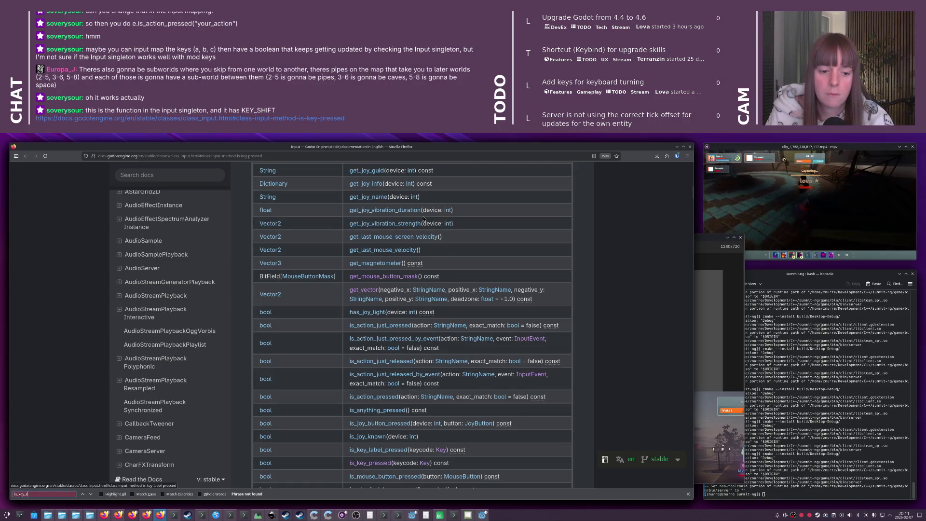
pyautogui.click(380, 464)
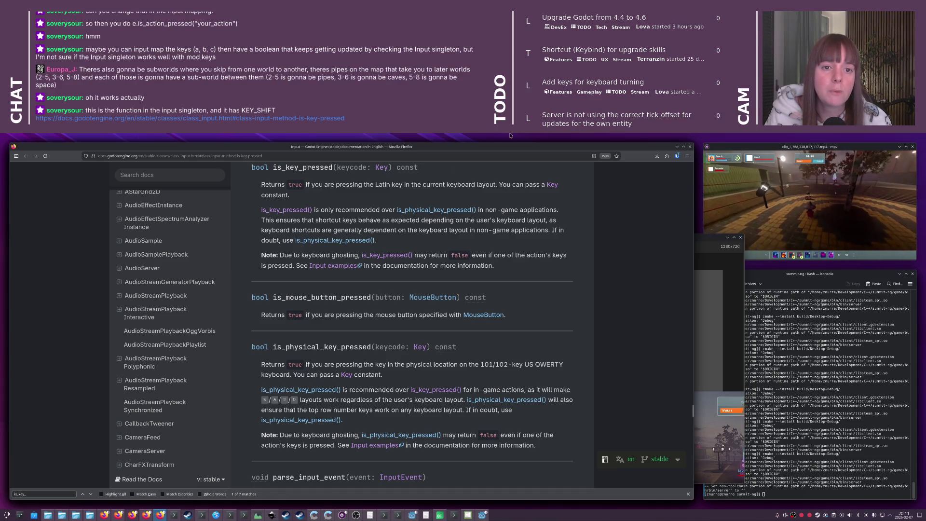
pyautogui.click(677, 146)
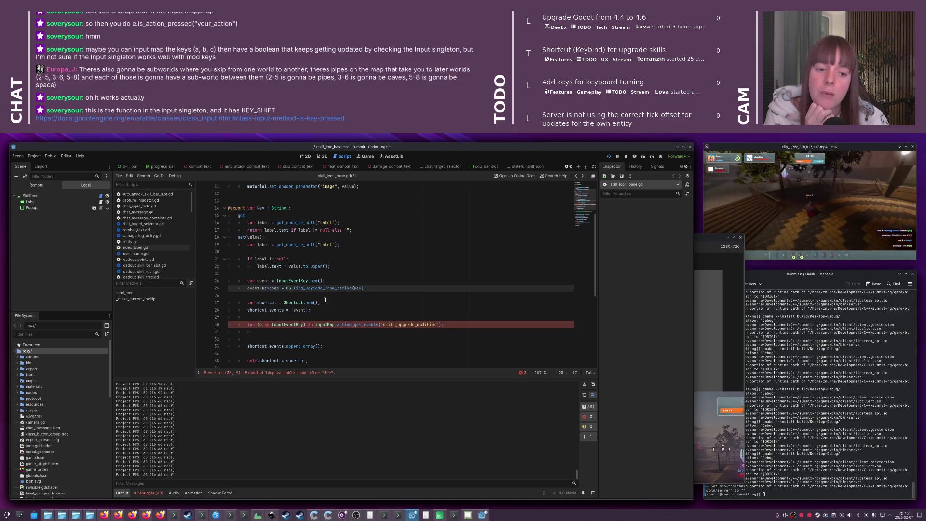
pyautogui.scroll(-2, 325, 300)
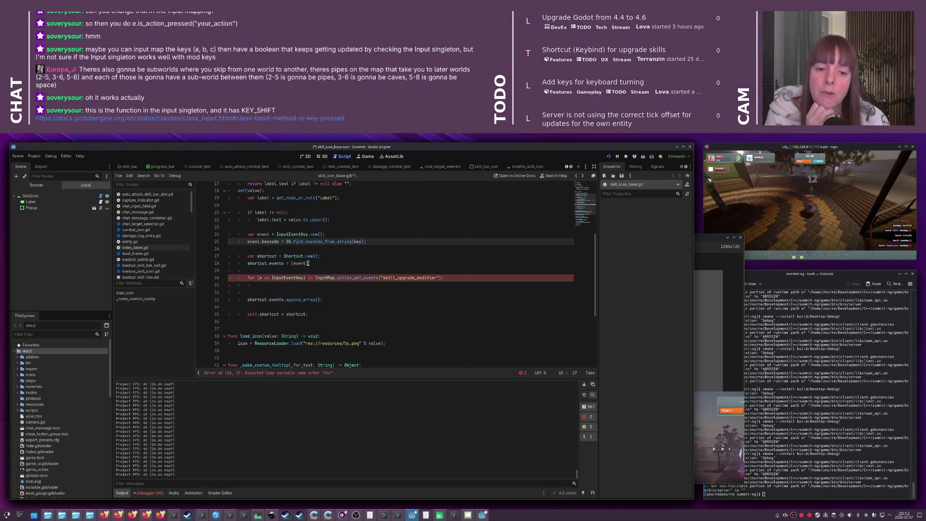
pyautogui.click(307, 263)
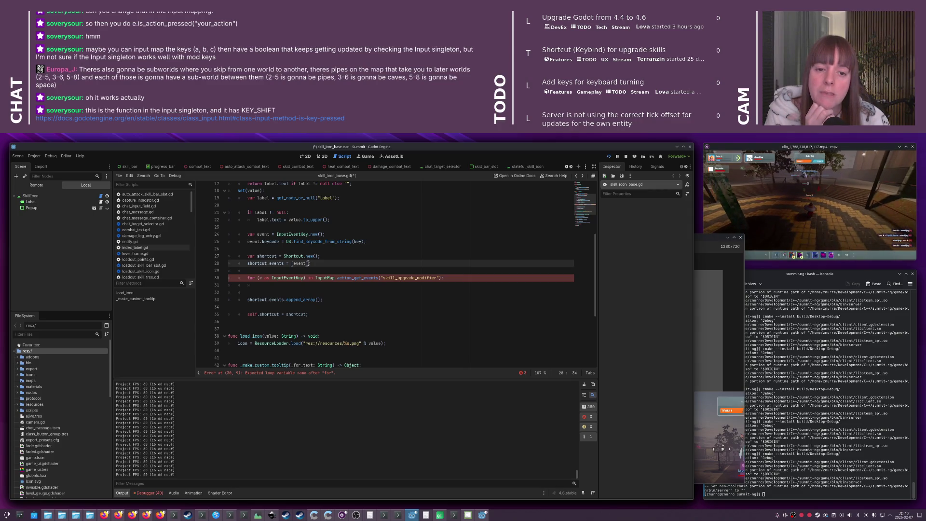
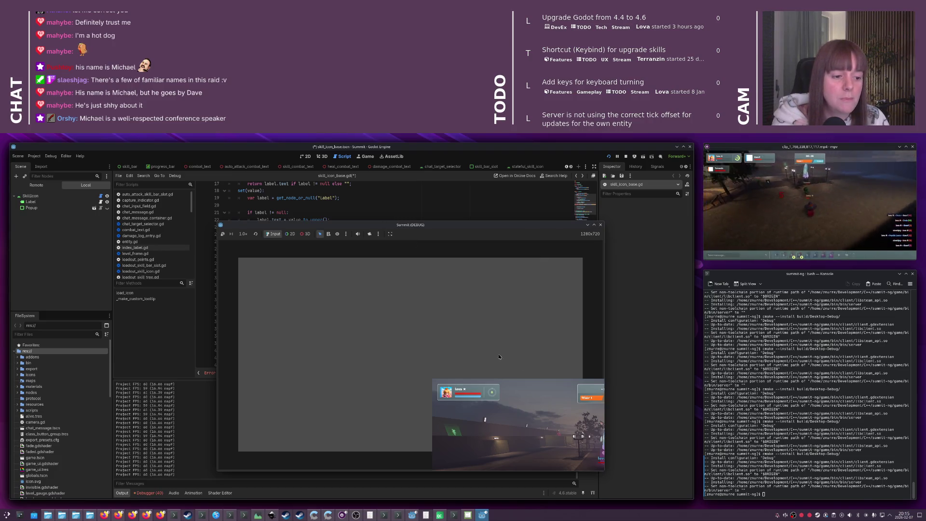
# End the debug run with F8 and the Stop button, returning to skill_icon_base.gd
pyautogui.press('F8')
pyautogui.click(393, 226)
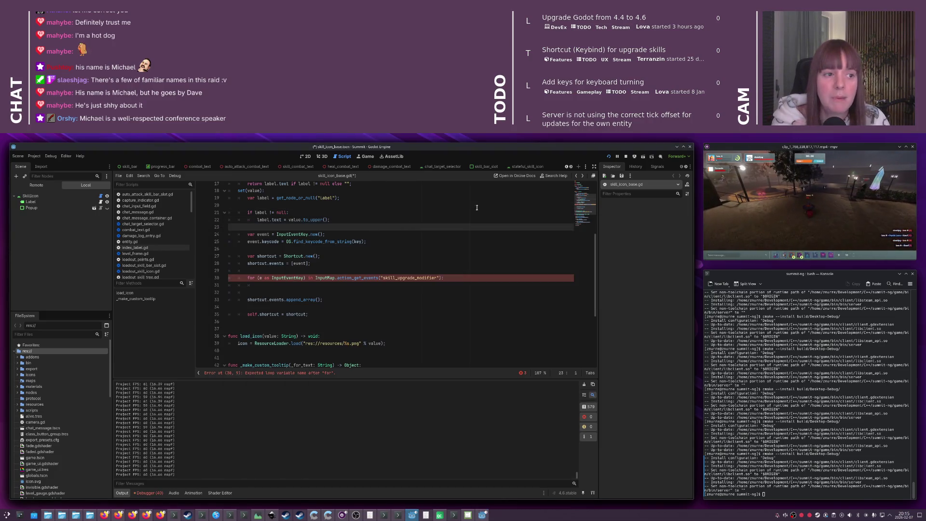
pyautogui.hotkey('alt', 'Tab')
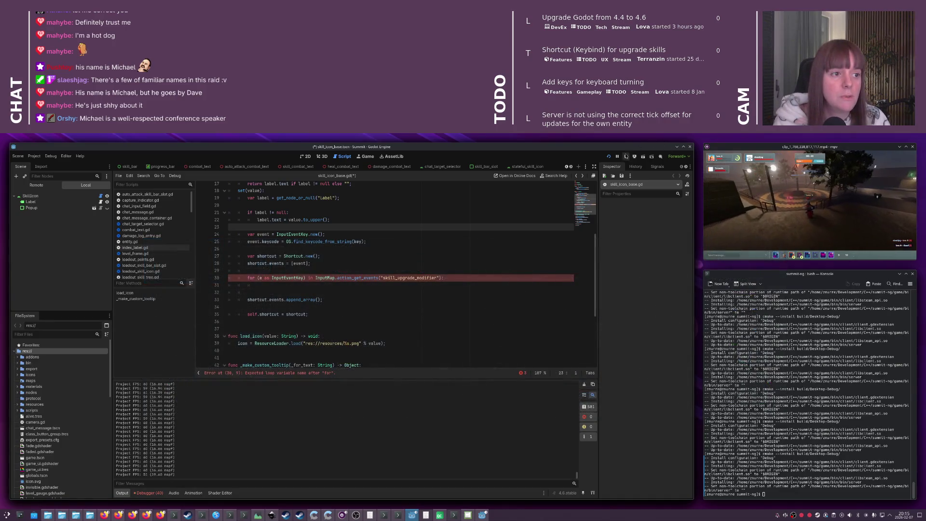
pyautogui.click(626, 157)
pyautogui.hotkey('alt', 'Tab')
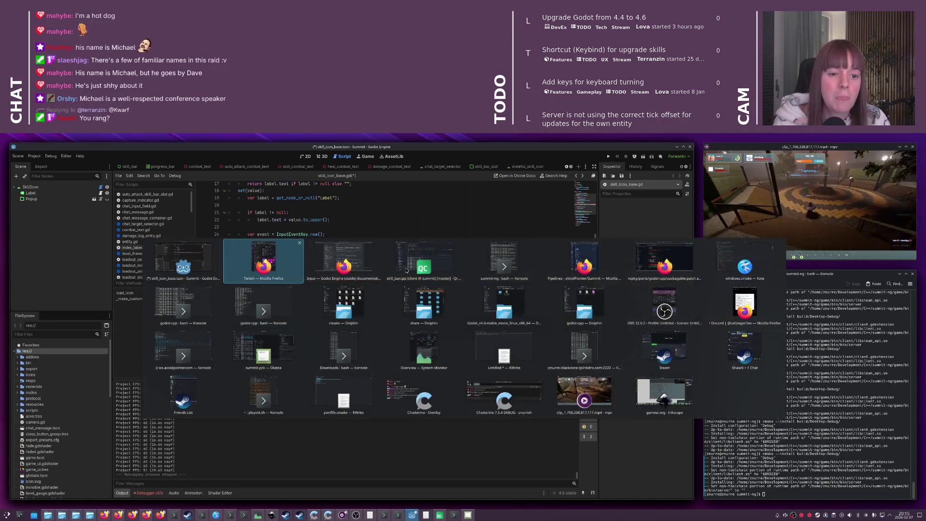
pyautogui.hotkey('alt', 'Tab')
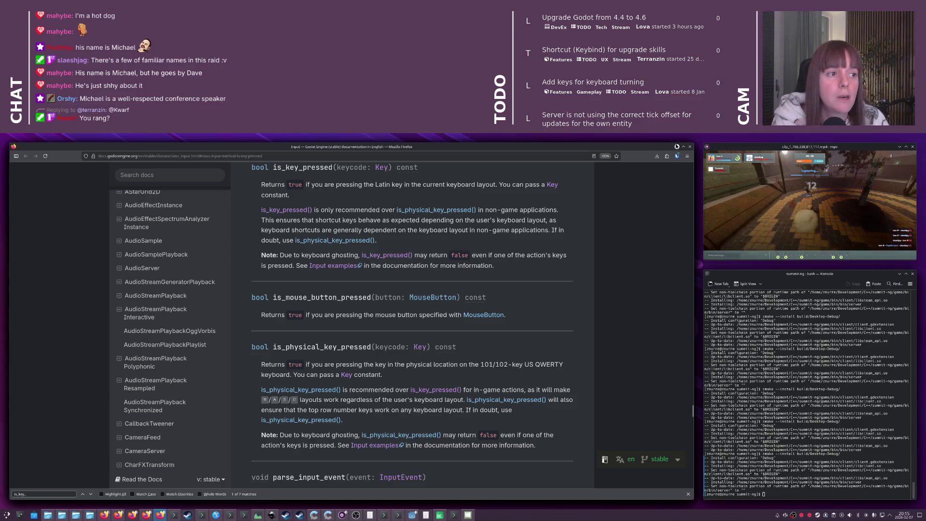
pyautogui.hotkey('alt', 'Tab')
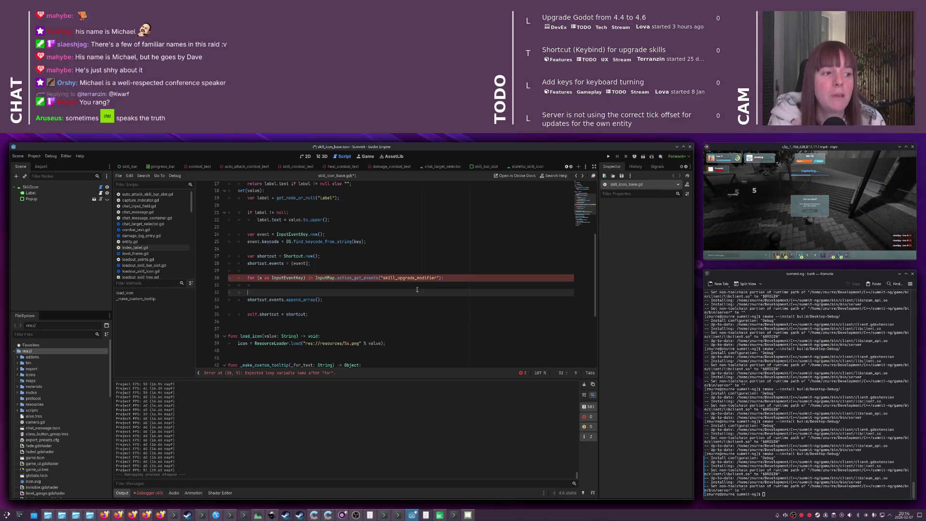
# Place the caret on the shortcut line 27, then bring the CircleCI Pipelines window forward
pyautogui.click(379, 257)
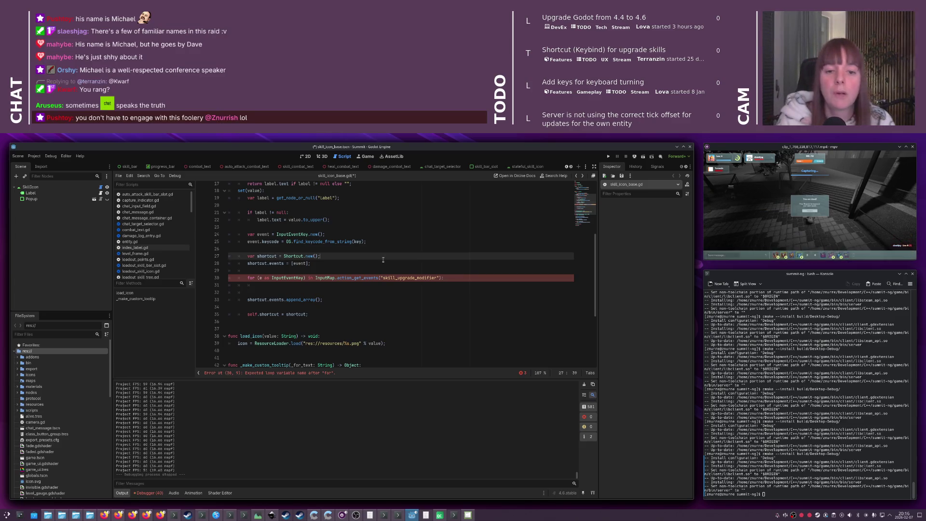
pyautogui.hotkey('alt', 'Tab')
pyautogui.hotkey('alt', 'Tab')
pyautogui.hotkey('alt', 'Tab')
pyautogui.hotkey('alt', 'Tab')
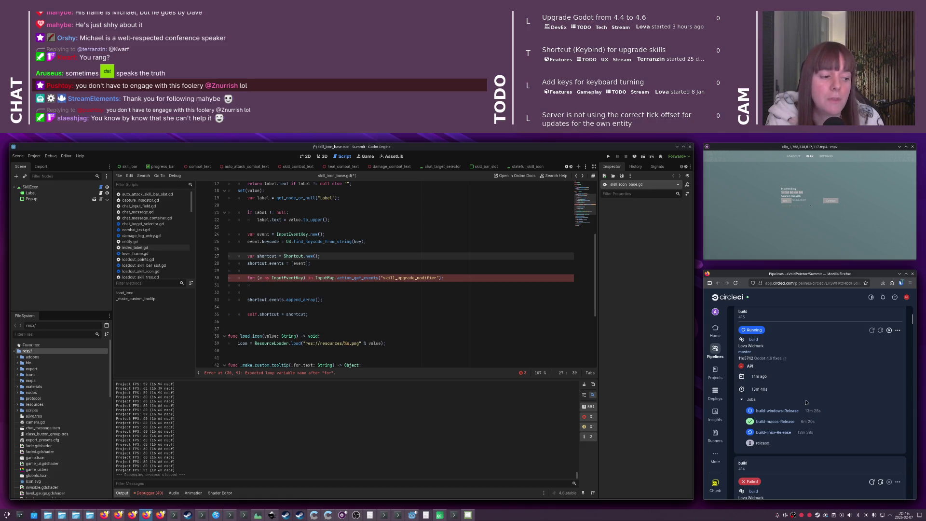
pyautogui.scroll(-4, 792, 408)
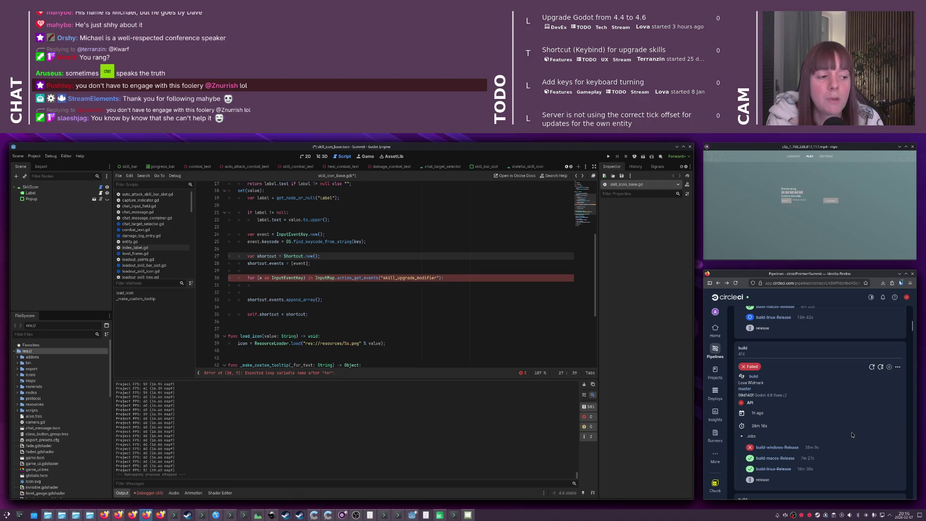
pyautogui.scroll(2, 852, 435)
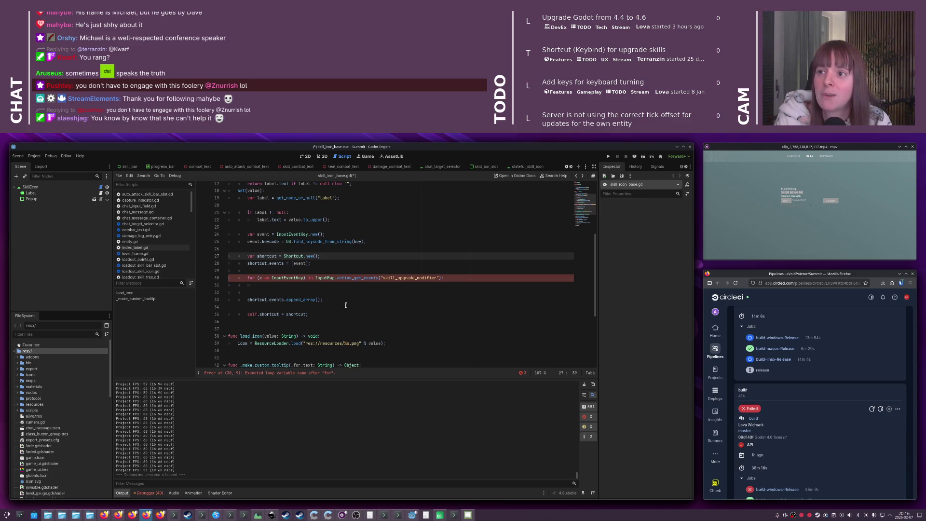
pyautogui.click(357, 285)
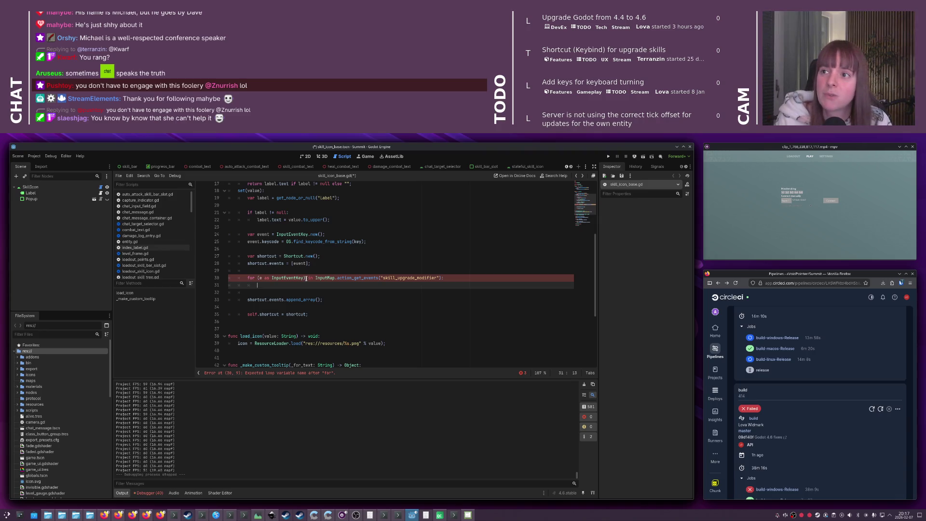
# Replace the loop header 'for (e as InputEventKey)' on line 30 with 'for e'
pyautogui.click(307, 278)
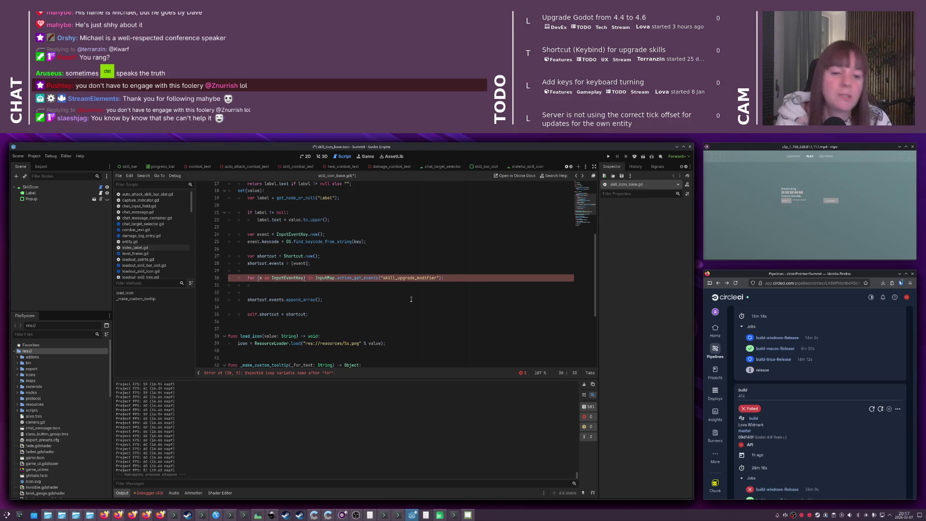
pyautogui.hotkey('shift', 'Home')
pyautogui.write('for e')
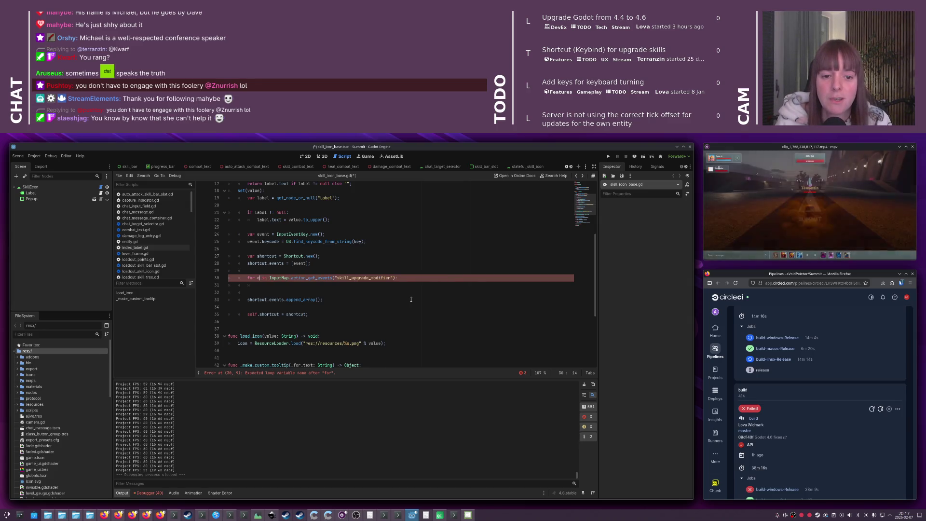
pyautogui.press('Down')
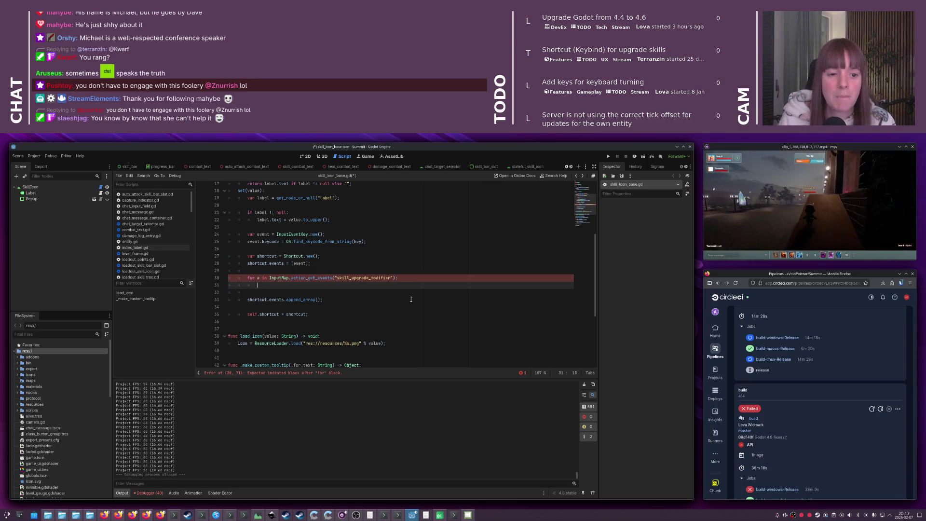
# Consult the Godot input documentation about InputMap events
pyautogui.hotkey('alt', 'Tab')
pyautogui.hotkey('alt', 'Tab')
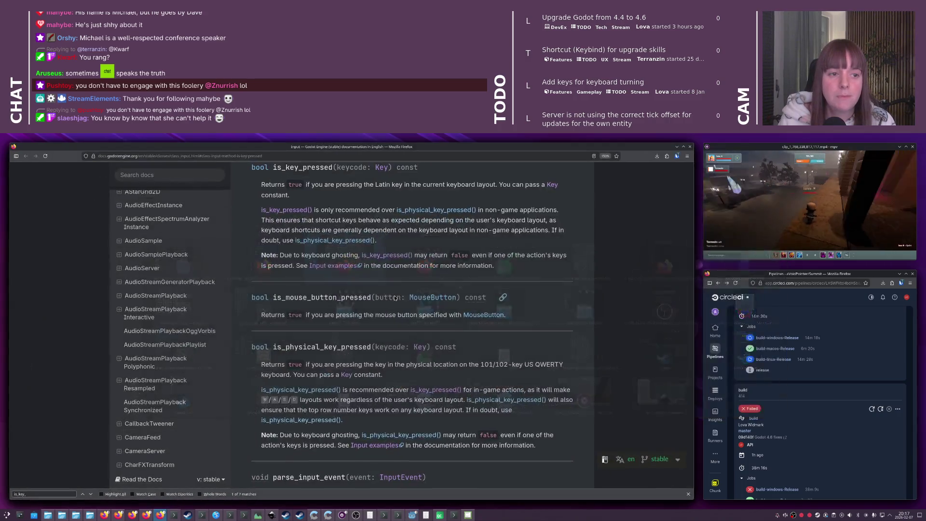
pyautogui.hotkey('alt', 'Tab')
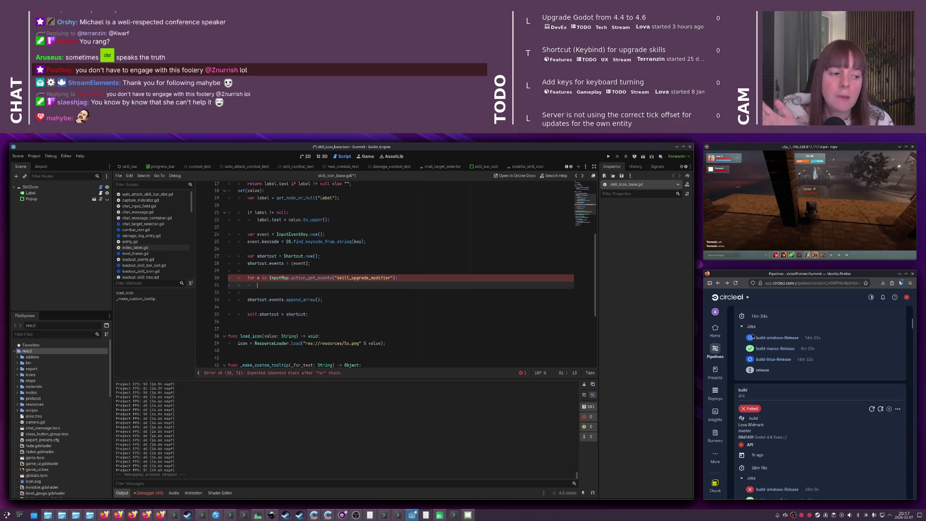
pyautogui.scroll(1, 837, 348)
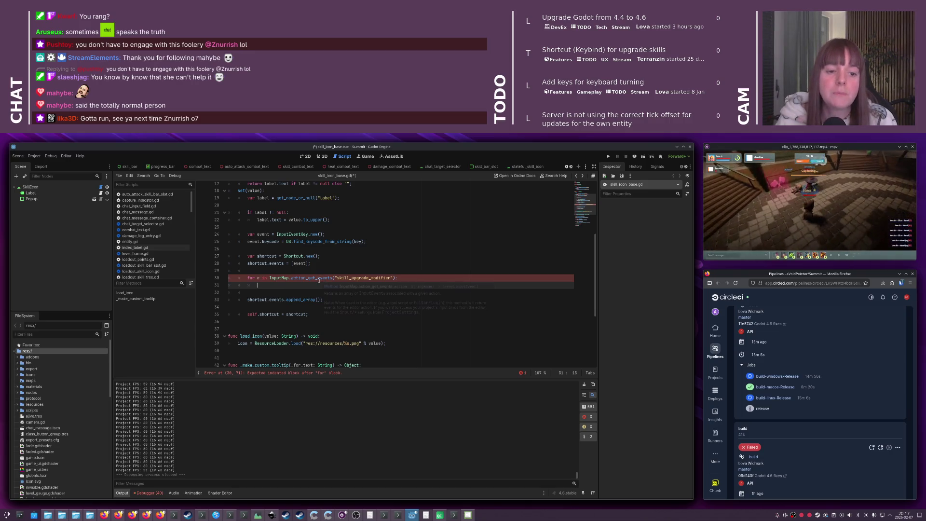
# Comment out the loop header line with Ctrl+K and save the script
pyautogui.moveTo(319, 280)
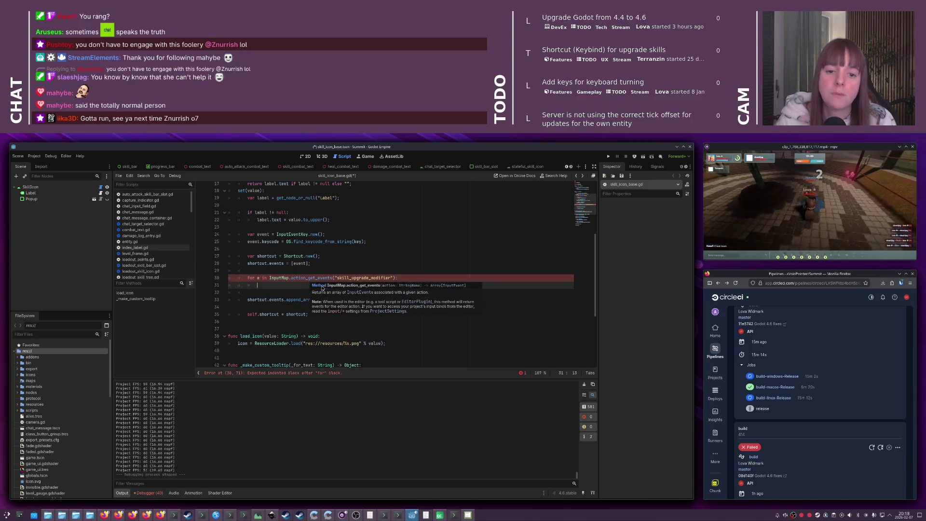
pyautogui.press('Up')
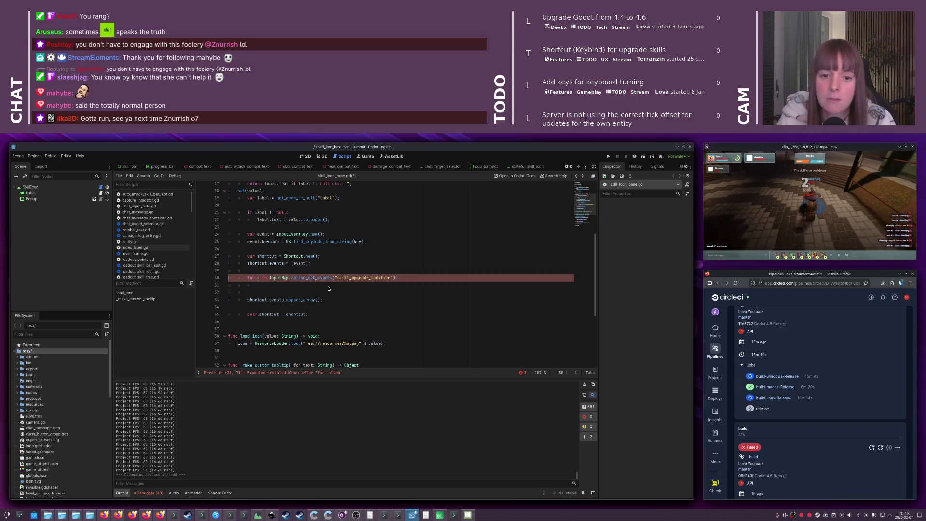
pyautogui.hotkey('ctrl', 'k')
pyautogui.click(347, 282)
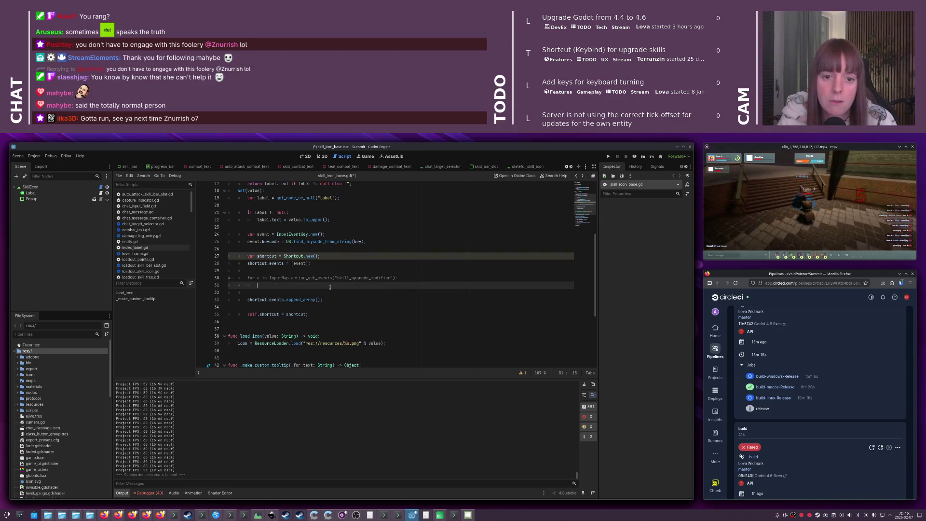
pyautogui.hotkey('ctrl', 's')
# Launch the game with F5 to test the change
pyautogui.hotkey('alt', 'Tab')
pyautogui.hotkey('alt', 'Tab')
pyautogui.hotkey('alt', 'Tab')
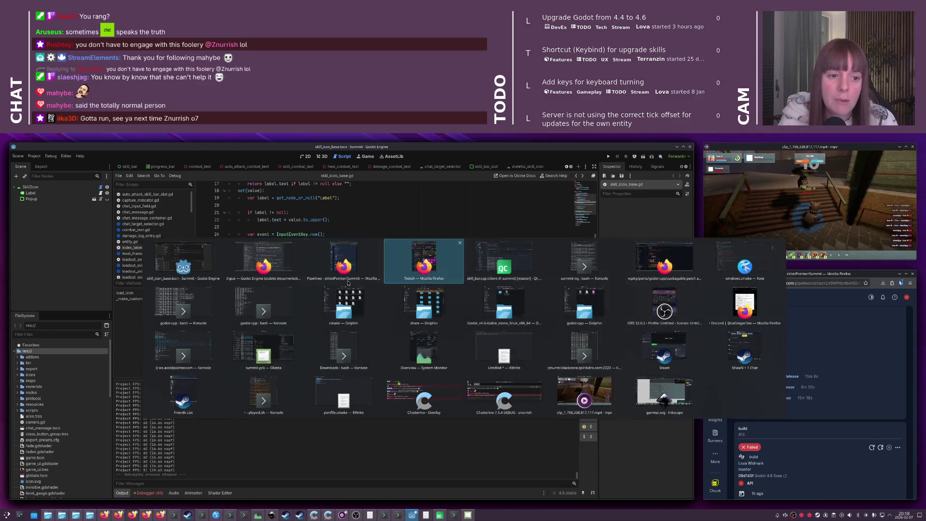
pyautogui.hotkey('alt', 'Tab')
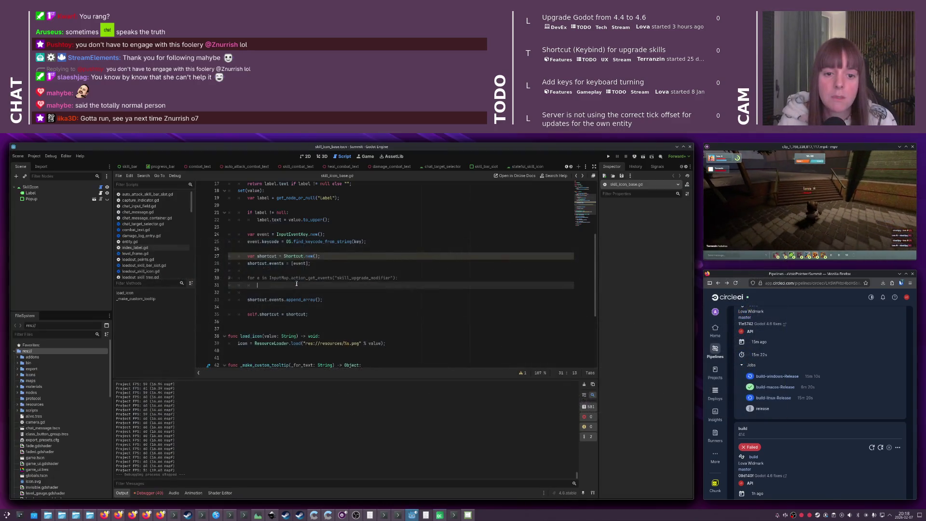
pyautogui.press('F5')
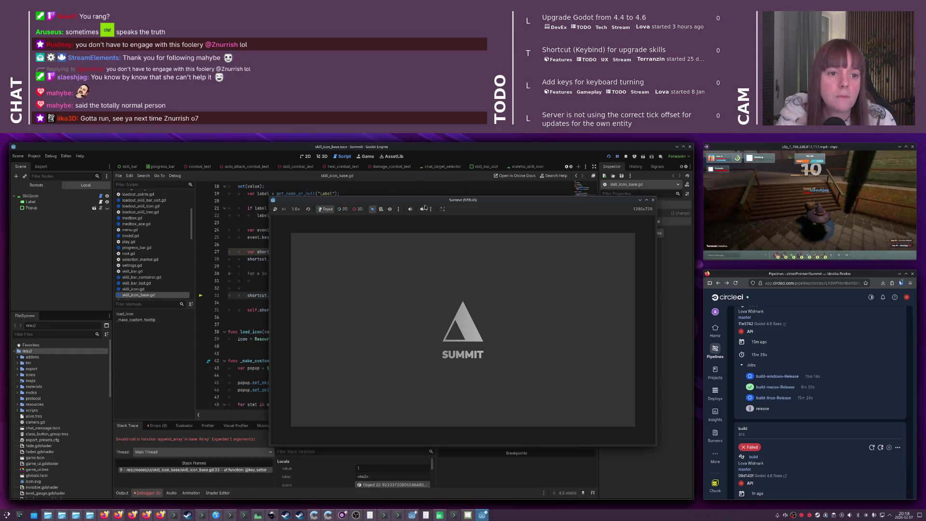
# Bring the script editor in front of the game and stop the running game
pyautogui.click(231, 266)
pyautogui.click(248, 288)
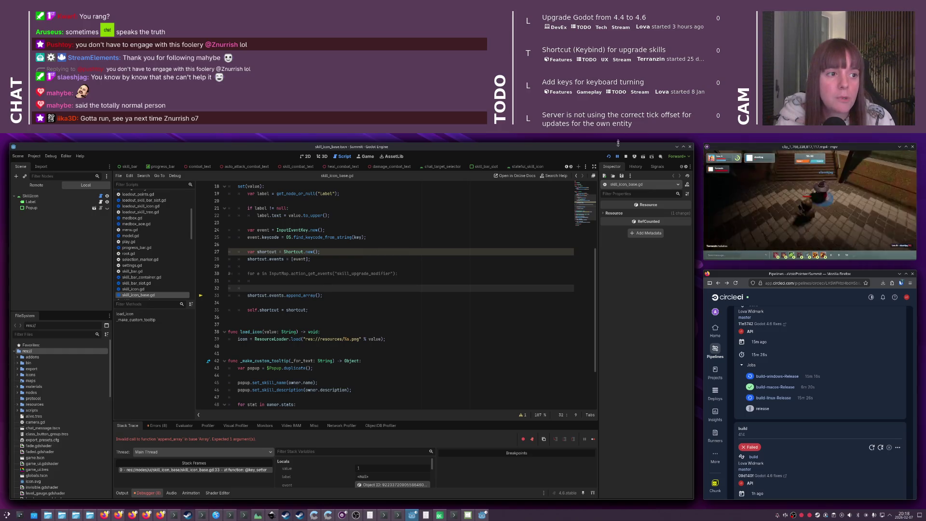
pyautogui.click(625, 158)
# Comment out the append_array call on line 33, relaunch with F5, and join from the main menu
pyautogui.click(243, 295)
pyautogui.hotkey('ctrl', 'k')
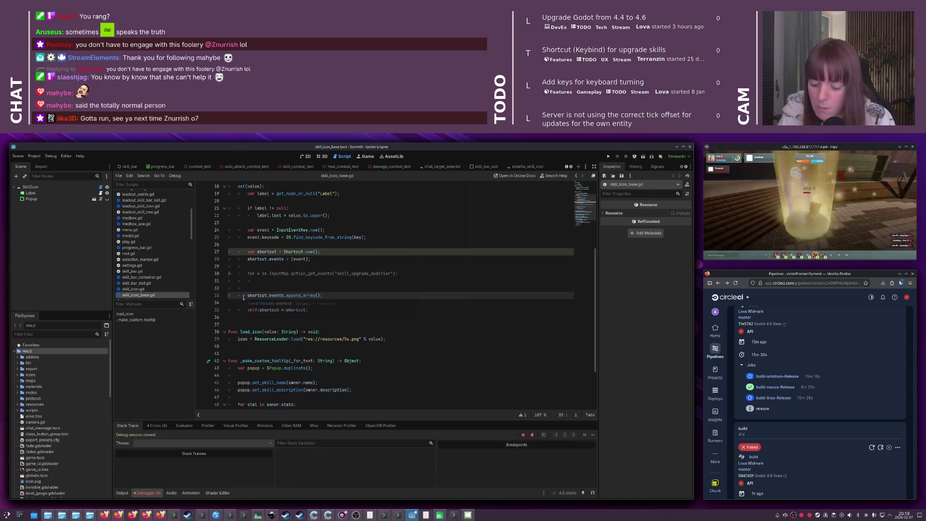
pyautogui.press('F5')
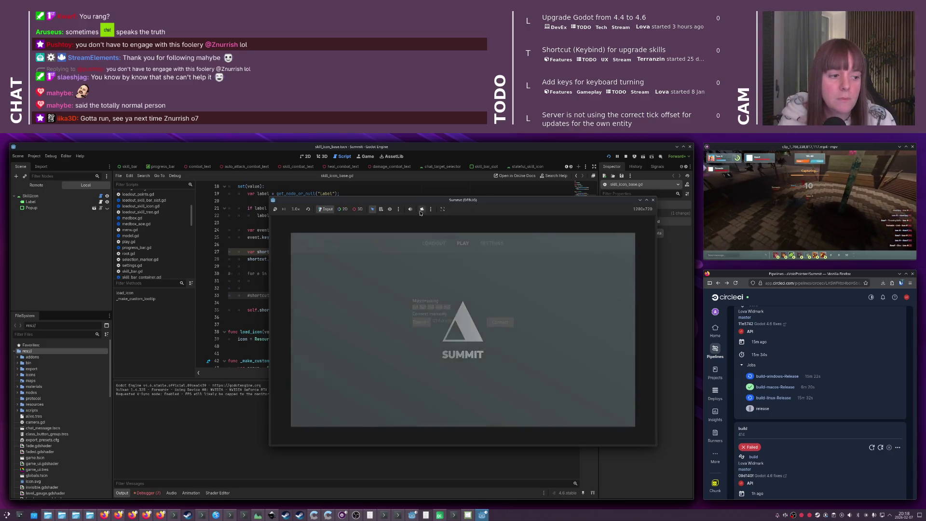
pyautogui.click(506, 322)
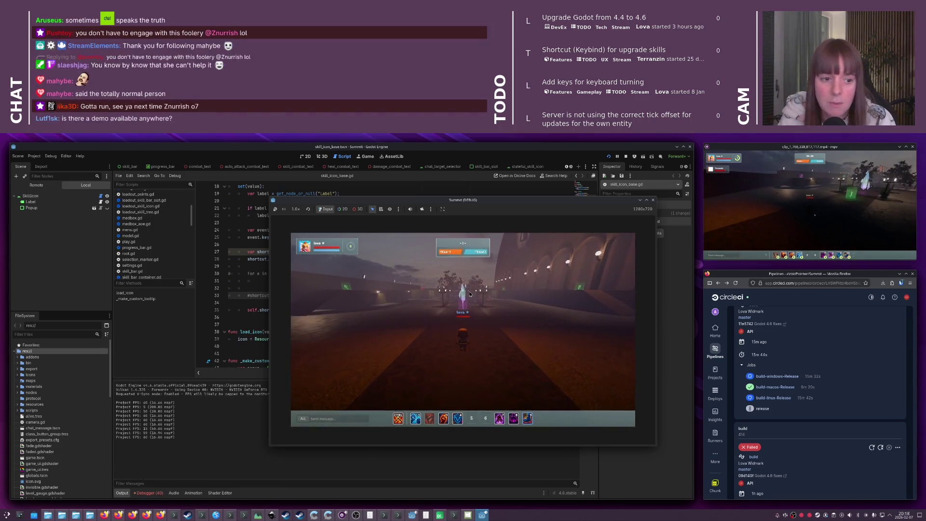
# Walk the character past the crystal and lamp posts toward the trees, then raise the Kate window
pyautogui.press('w')
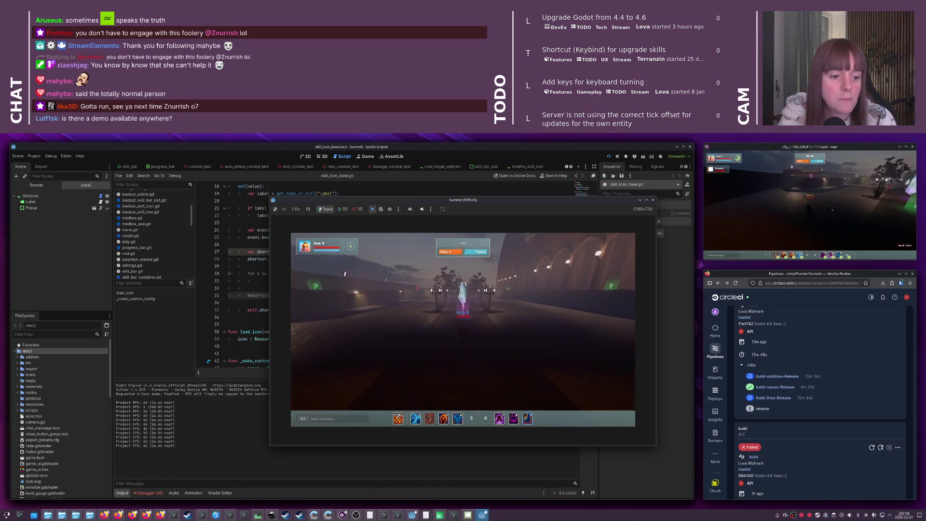
pyautogui.press('w')
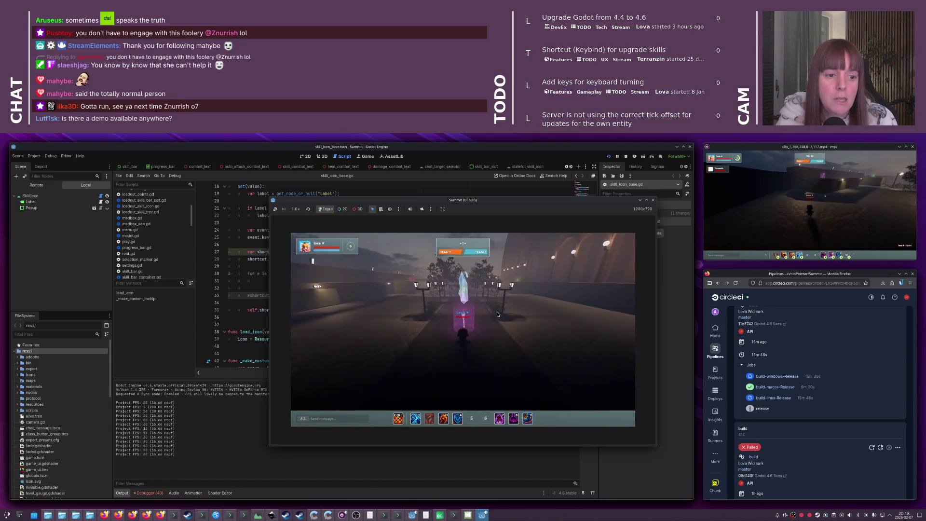
pyautogui.press('w')
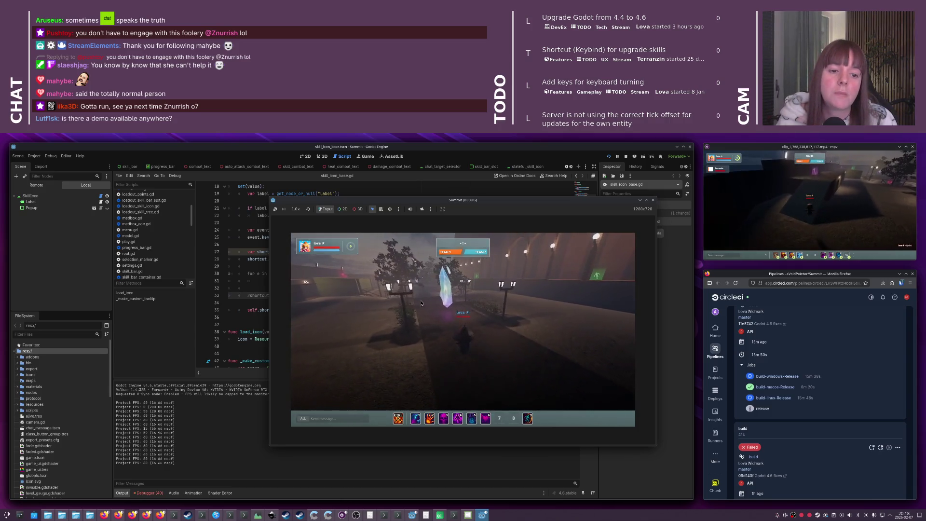
pyautogui.press('w')
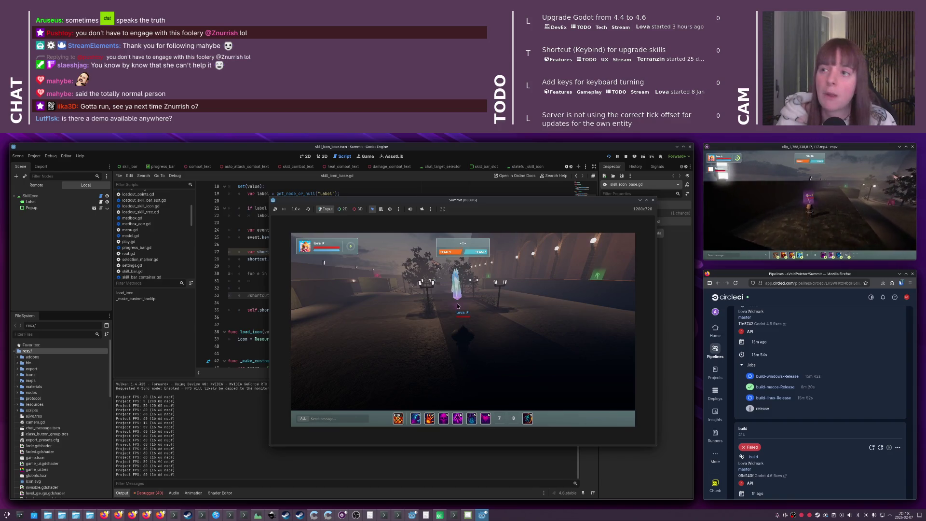
pyautogui.press('w')
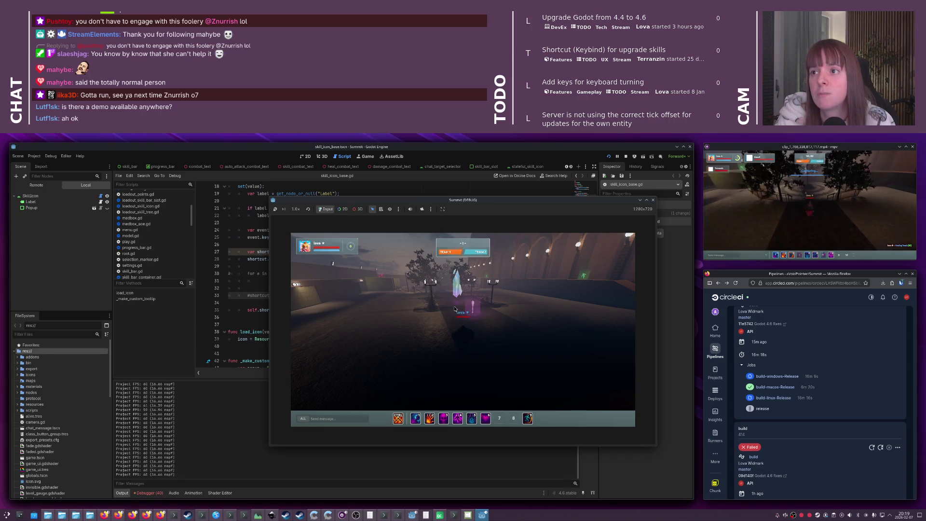
pyautogui.click(218, 514)
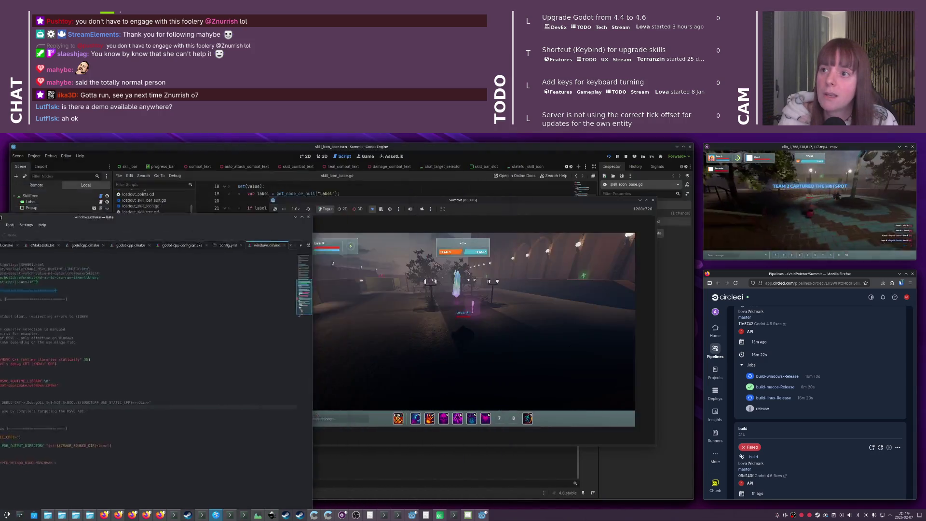
# Toggle the Kate window showing windows.cmake using its taskbar icon
pyautogui.click(216, 515)
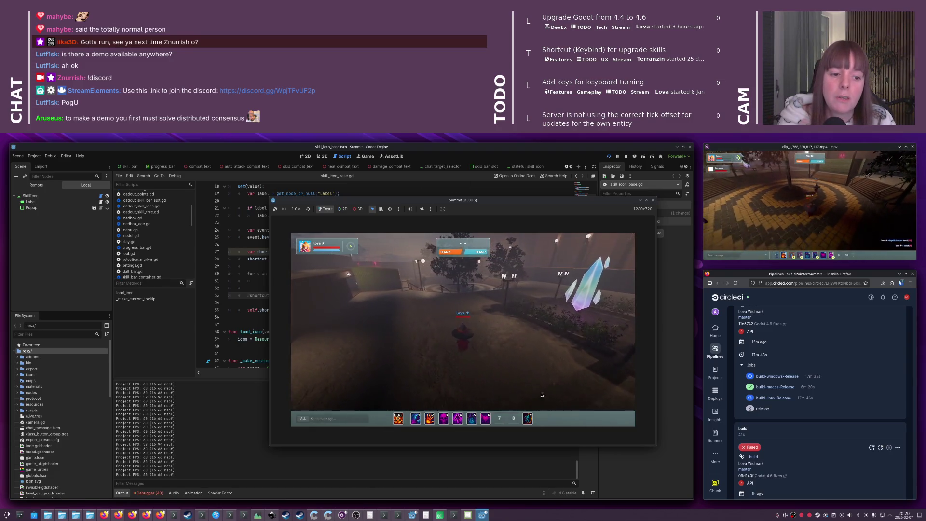
# Cast Teleport, target the Crystal, and hit it with Psychic Lance, Drain and the light-burst skill
pyautogui.press('ctrl')
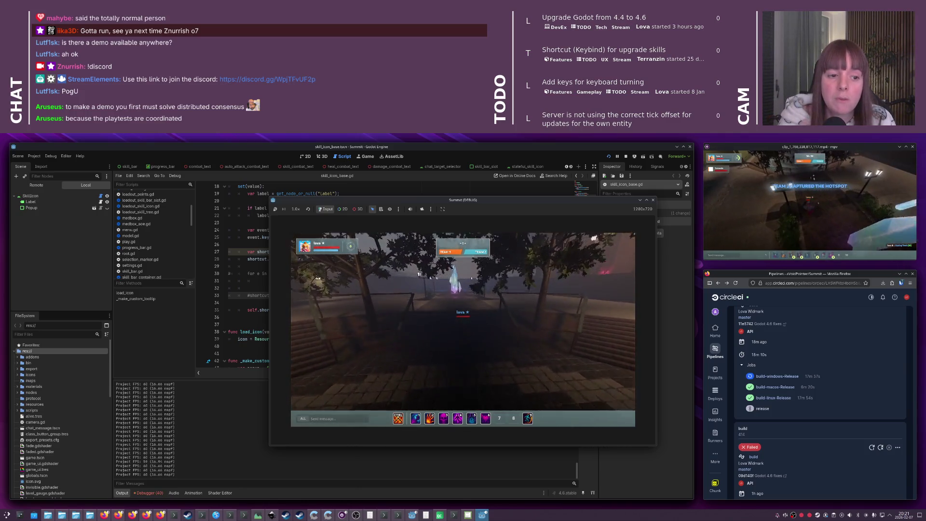
pyautogui.click(461, 295)
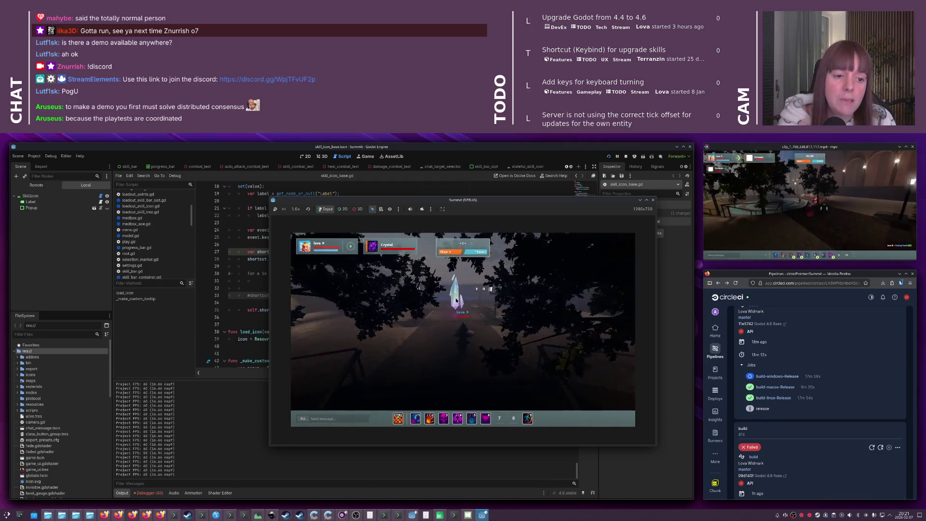
pyautogui.press('1')
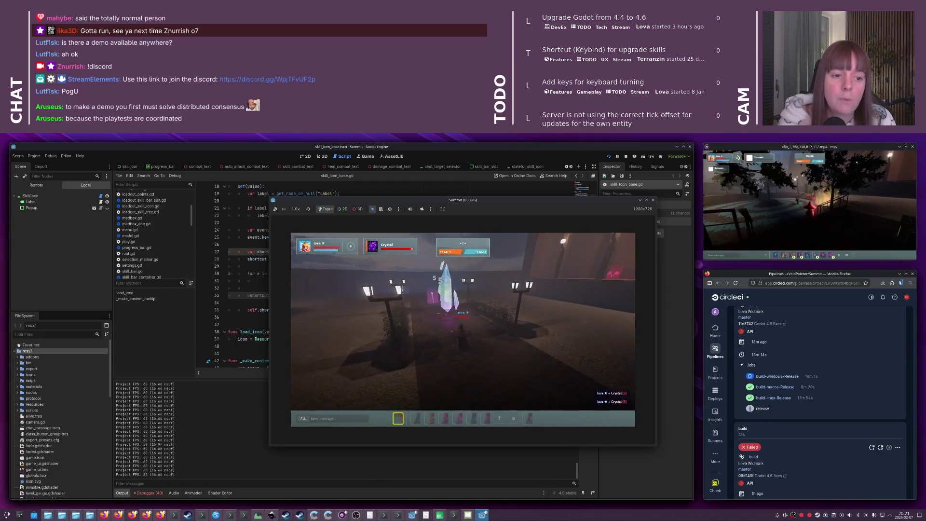
pyautogui.press('2')
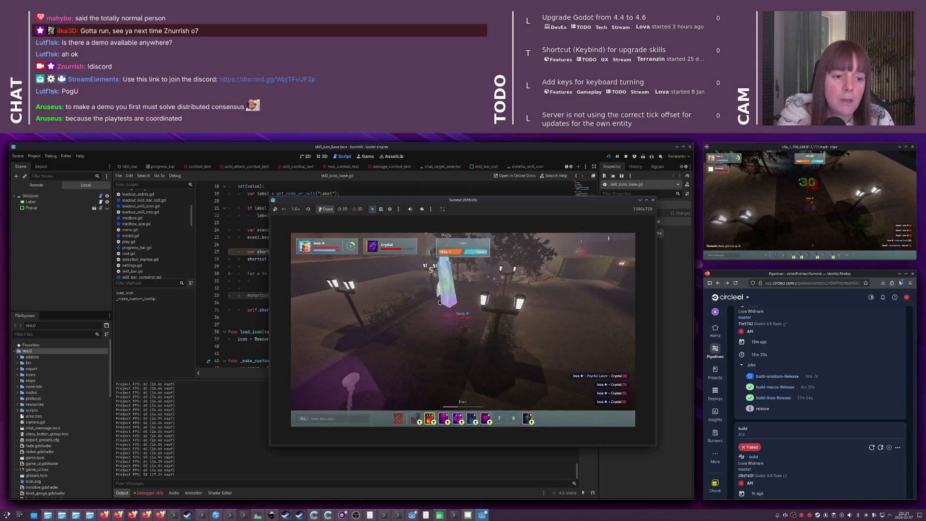
pyautogui.press('2')
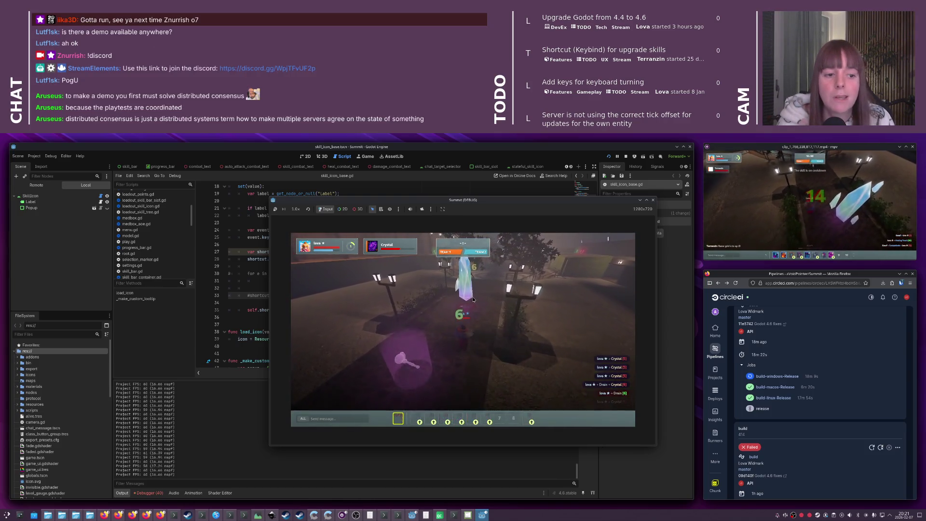
pyautogui.press('1')
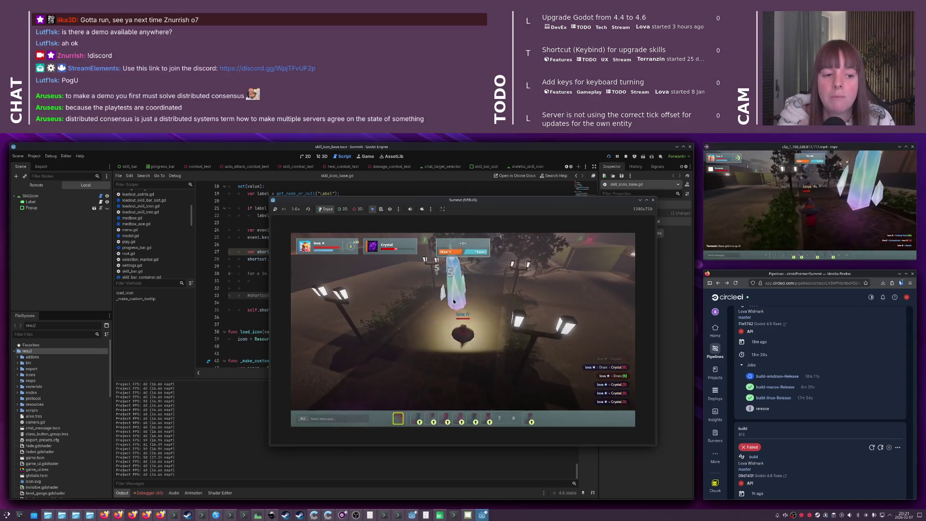
pyautogui.scroll(2, 461, 298)
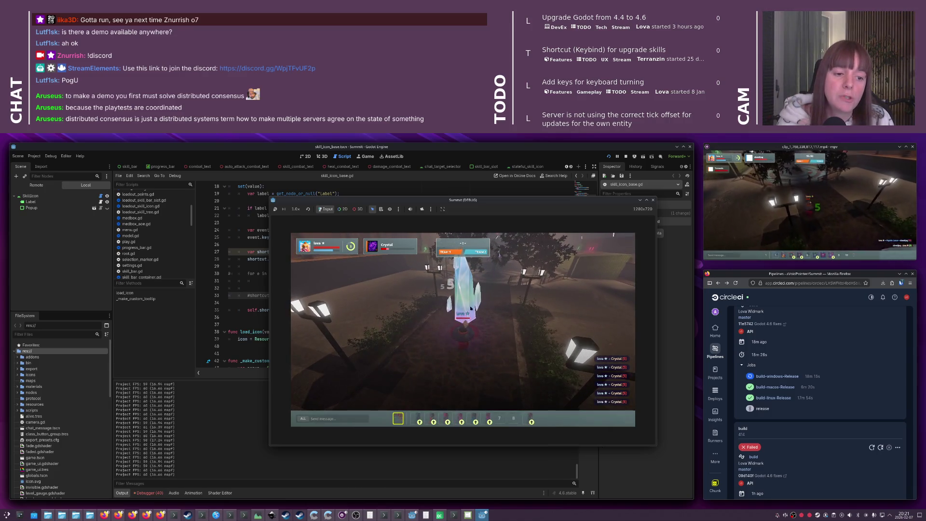
pyautogui.press('1')
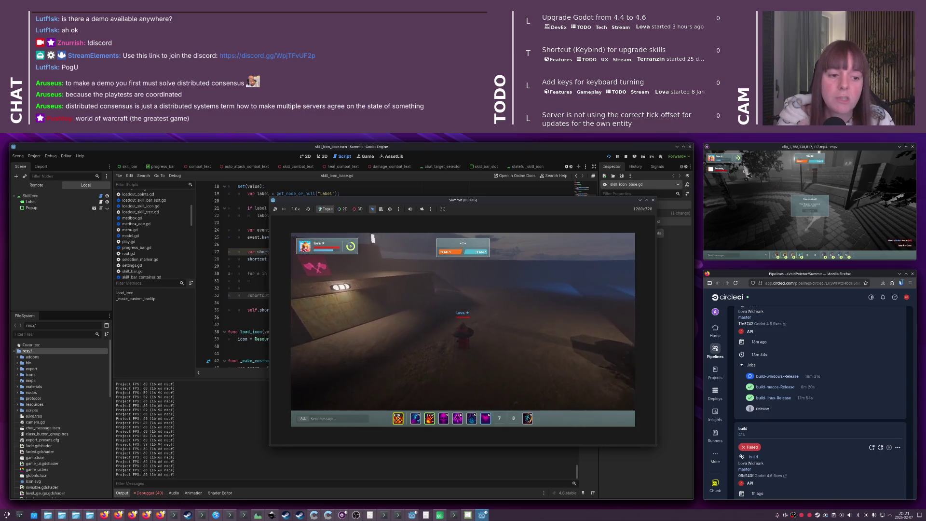
# Cast Teleport from the last skill-bar slot, then Camouflage (9) and the CTRL-slot skill
pyautogui.click(528, 419)
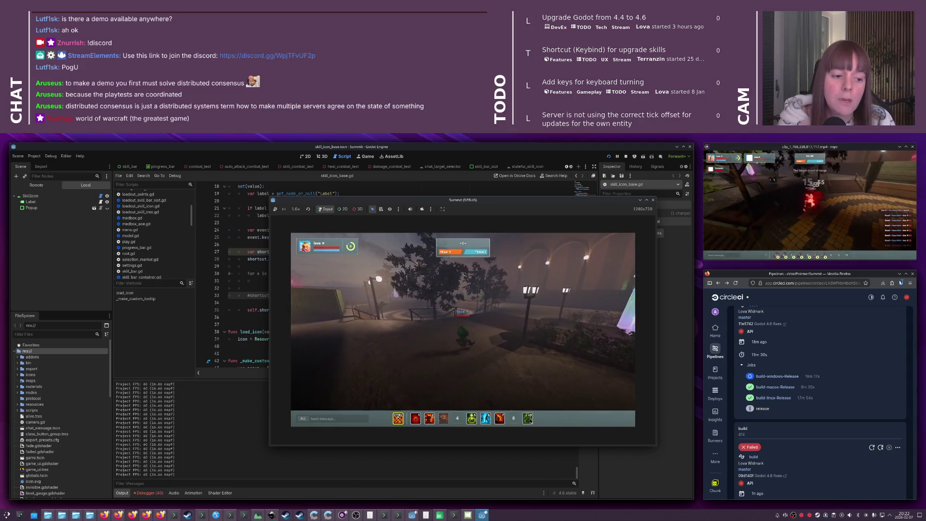
pyautogui.press('9')
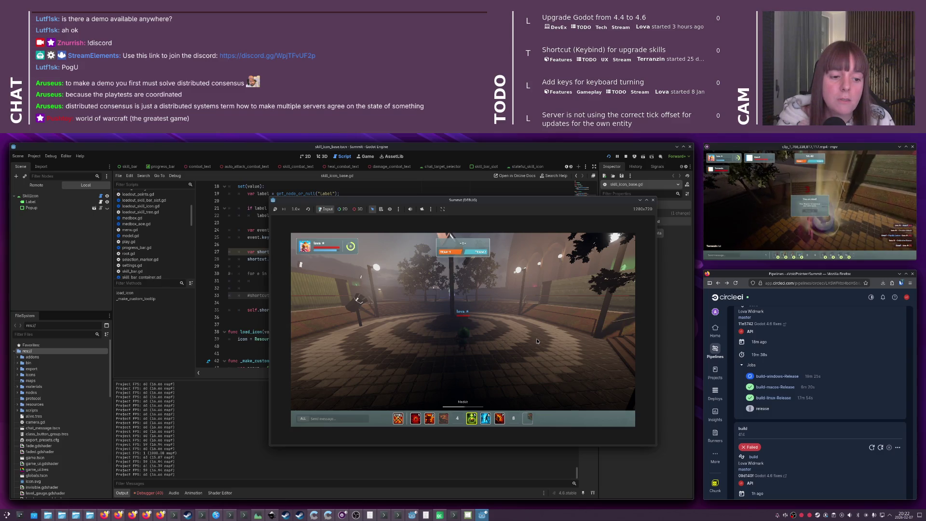
pyautogui.press('ctrl')
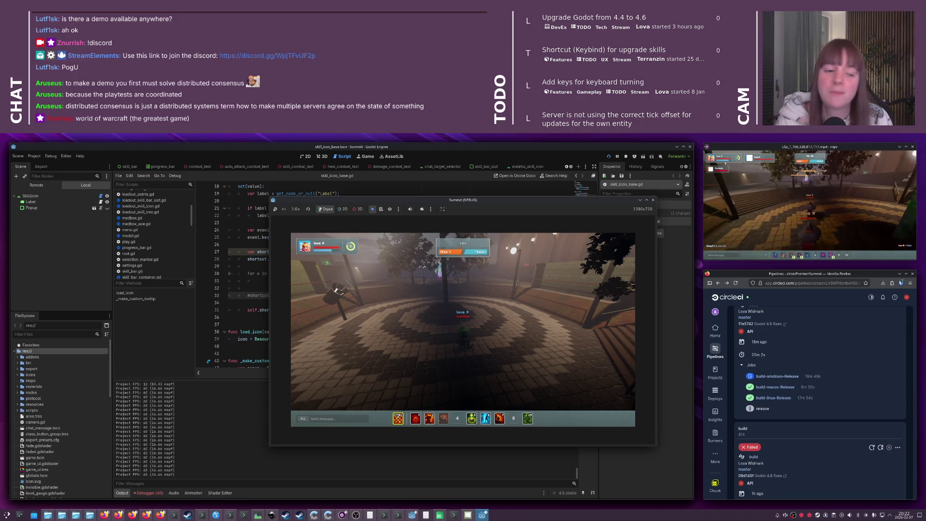
# Swing the camera toward the lamp posts and crystal pillar and walk the character forward
pyautogui.moveTo(437, 295); pyautogui.dragTo(473, 303)
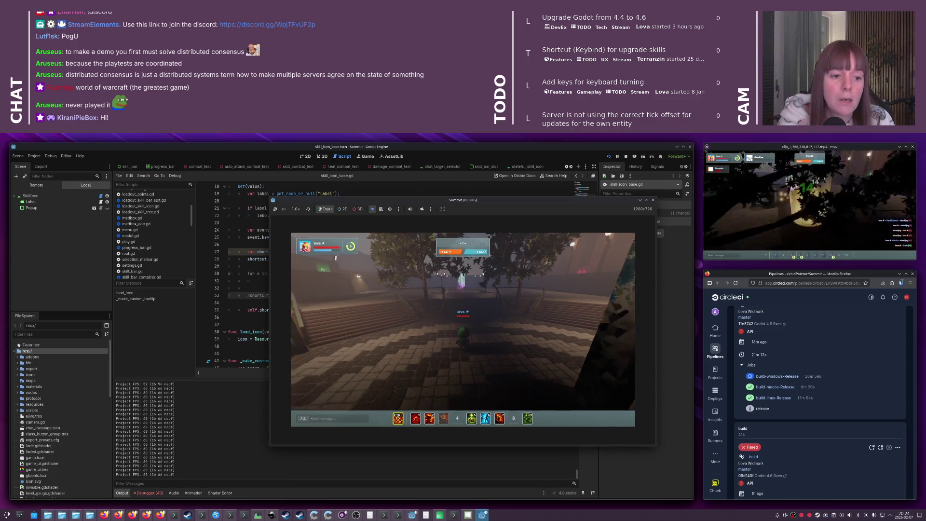
pyautogui.moveTo(298, 329)
pyautogui.mouseDown()
pyautogui.moveTo(544, 314)
pyautogui.moveTo(445, 299)
pyautogui.moveTo(474, 297)
pyautogui.mouseUp()
pyautogui.moveTo(558, 289); pyautogui.dragTo(558, 290)
pyautogui.press('w')
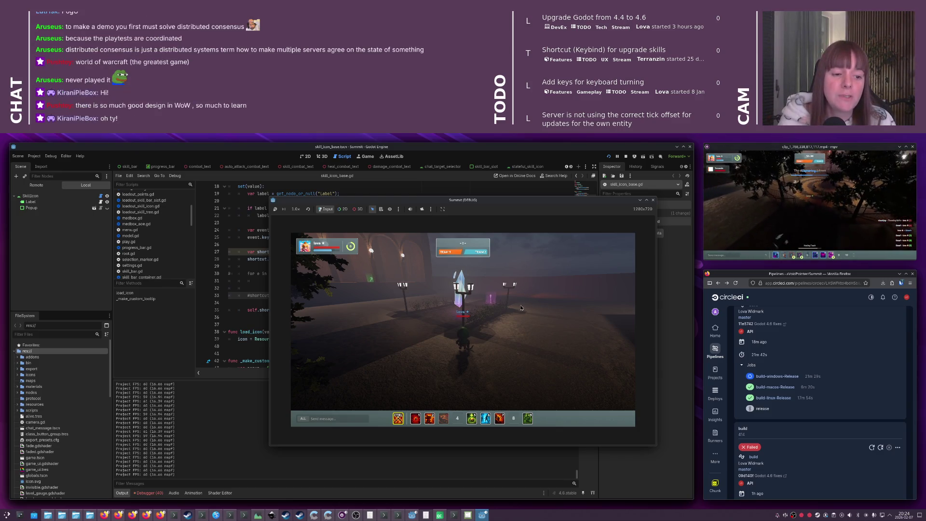
# Walk closer to the crystal pillar, cast a buff with key 1, and place the hammer skill on the ground
pyautogui.press('w')
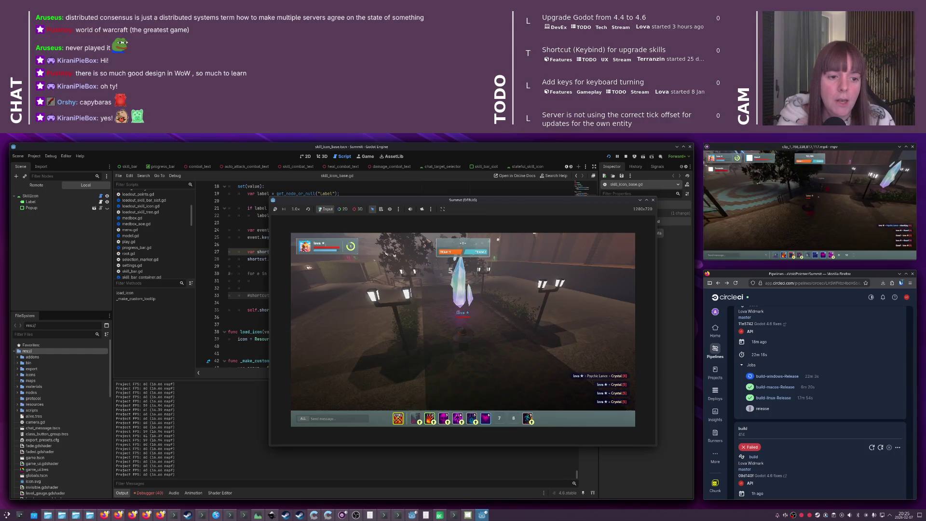
pyautogui.press('1')
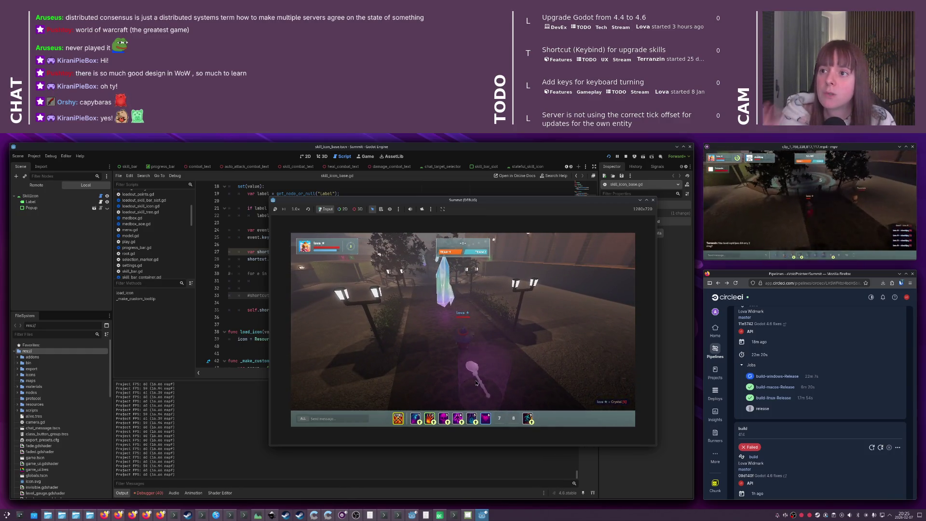
pyautogui.click(476, 383)
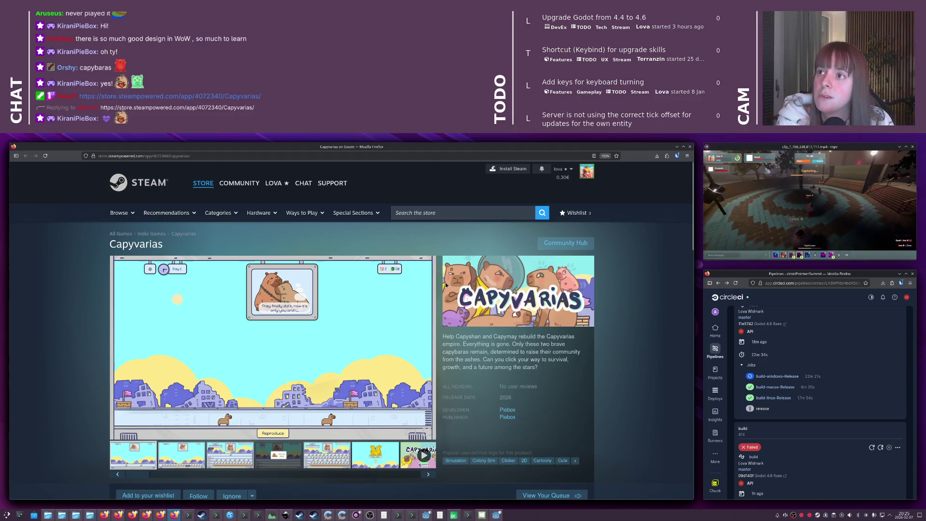
# Browse the third and fifth Capyvarias screenshots, start its trailer, then return to the Godot game
pyautogui.scroll(-2, 446, 285)
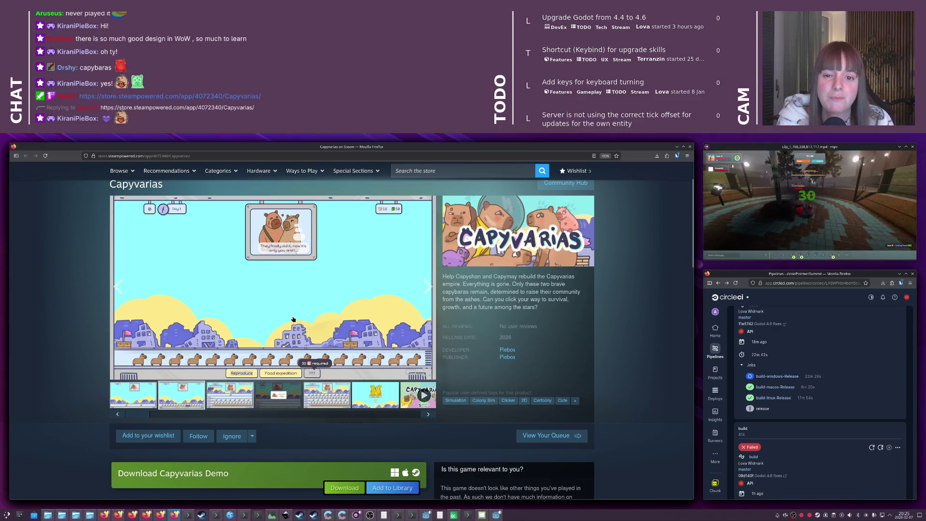
pyautogui.click(235, 390)
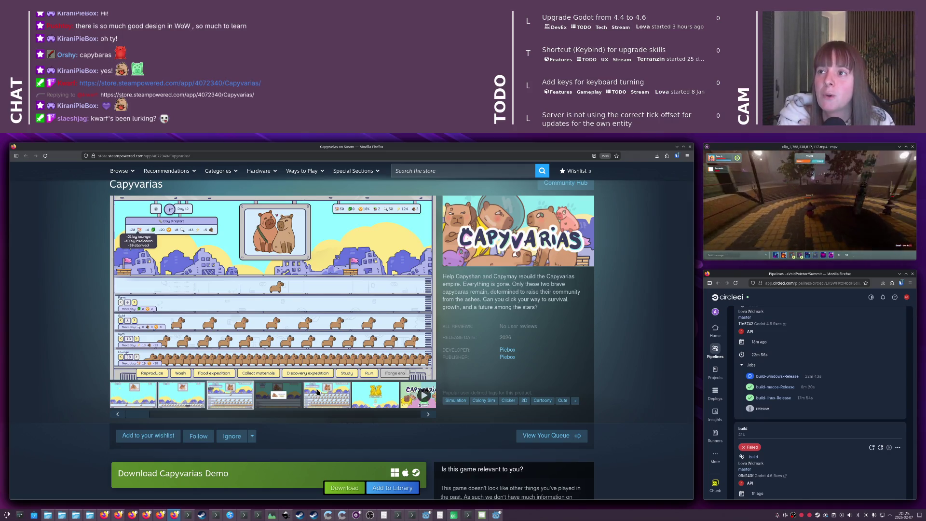
pyautogui.click(316, 394)
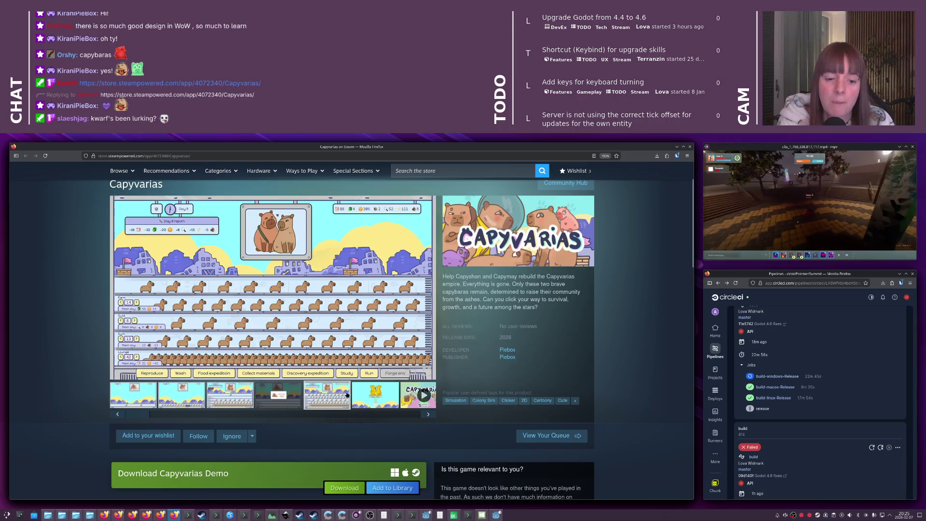
pyautogui.click(425, 394)
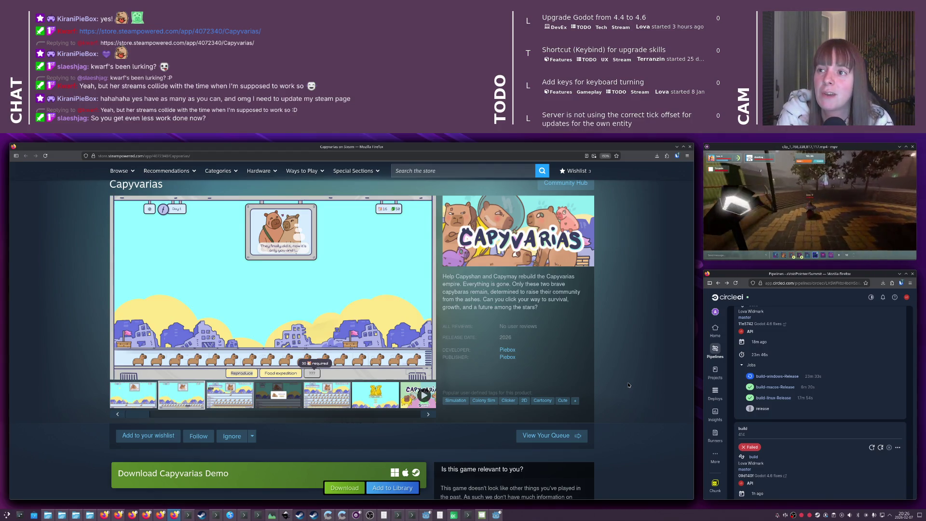
pyautogui.hotkey('alt', 'Tab')
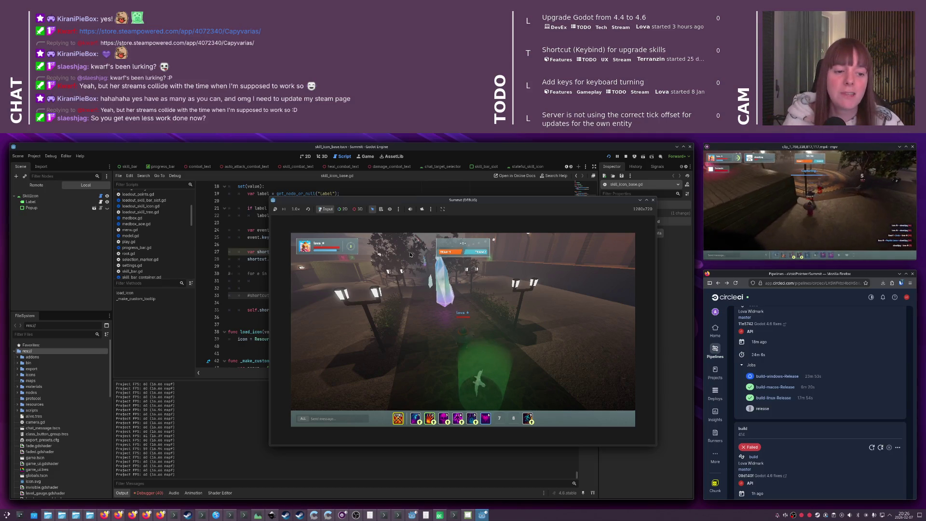
# Run the character forward with W in the Summit game, then close the debug game window
pyautogui.press('w')
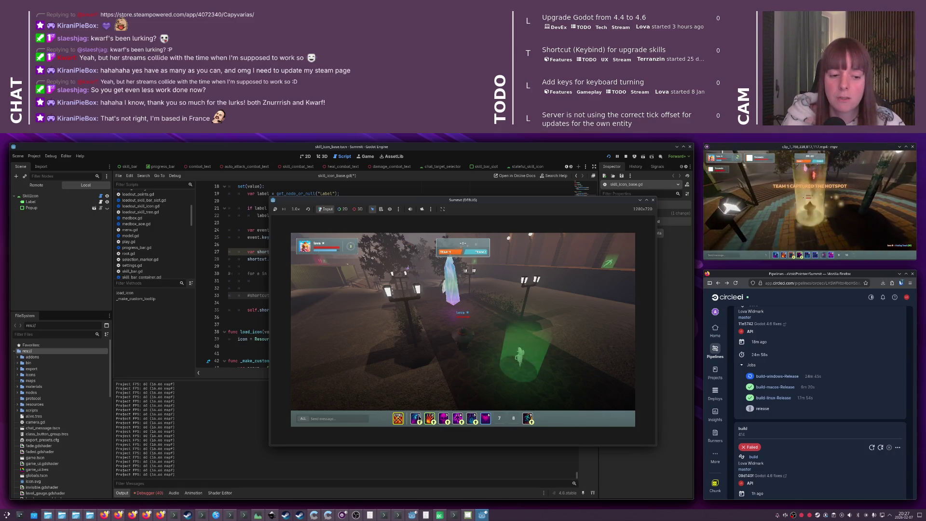
pyautogui.moveTo(418, 419)
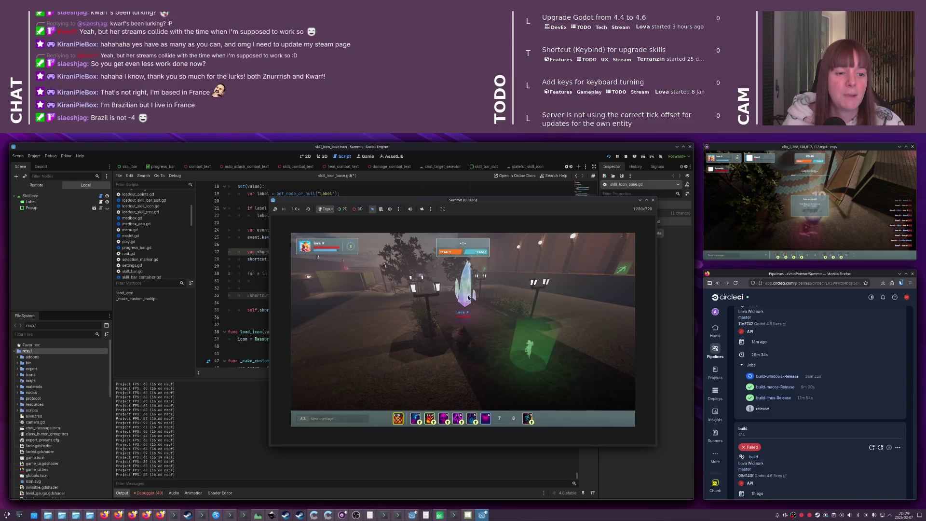
pyautogui.click(653, 200)
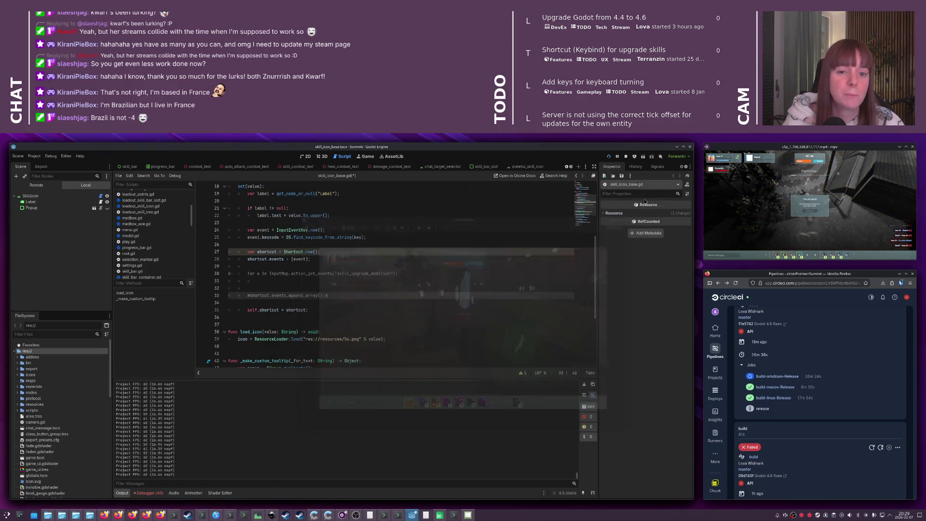
# Uncomment the skill_upgrade_modifier loop and the append_array line, removing the stray character
pyautogui.click(309, 266)
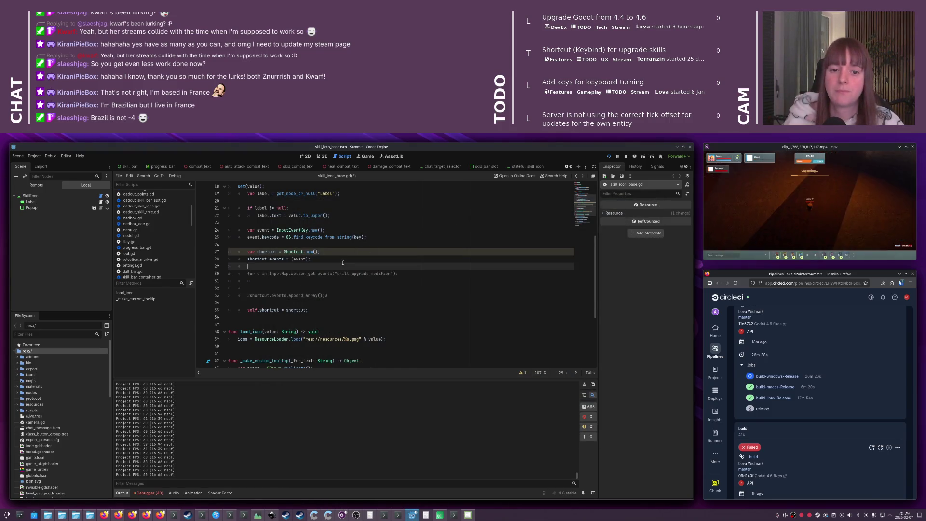
pyautogui.click(288, 273)
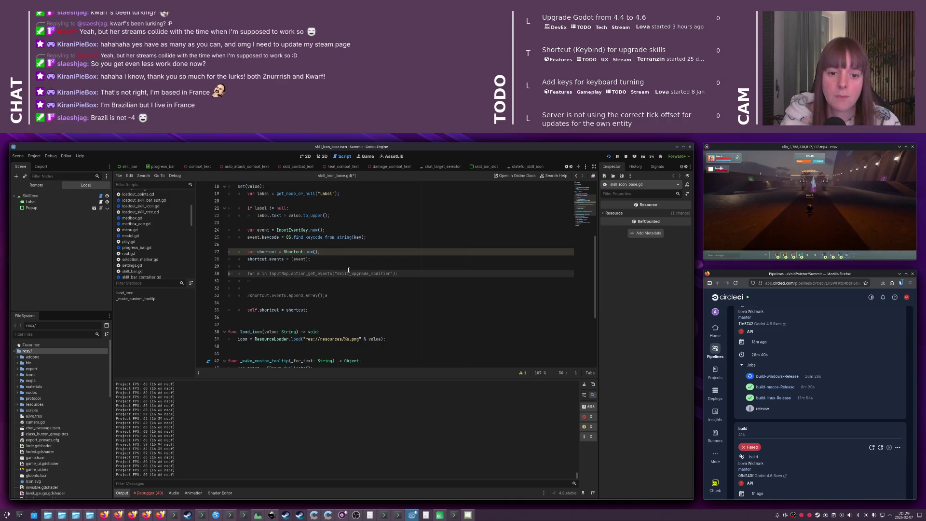
pyautogui.hotkey('ctrl', 'k')
pyautogui.click(381, 296)
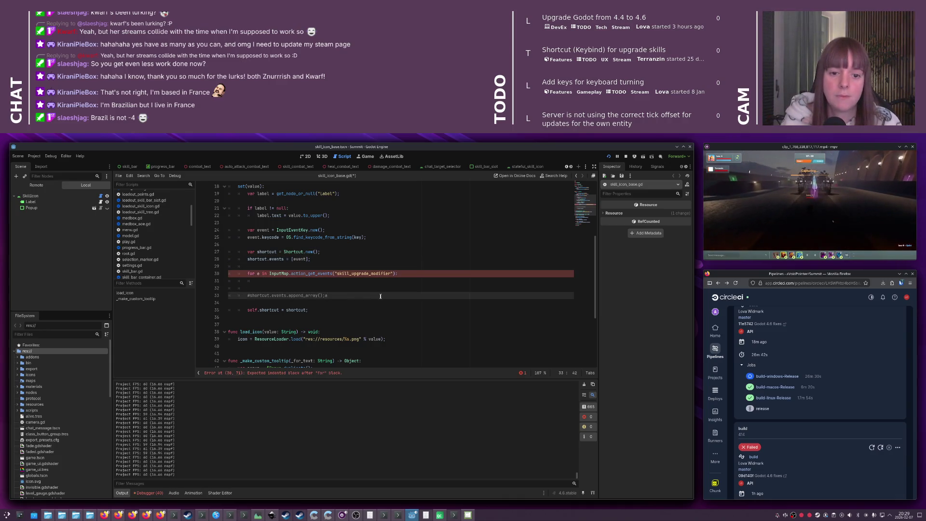
pyautogui.press('BackSpace')
pyautogui.hotkey('ctrl', 'k')
pyautogui.press('Up')
pyautogui.press('Up')
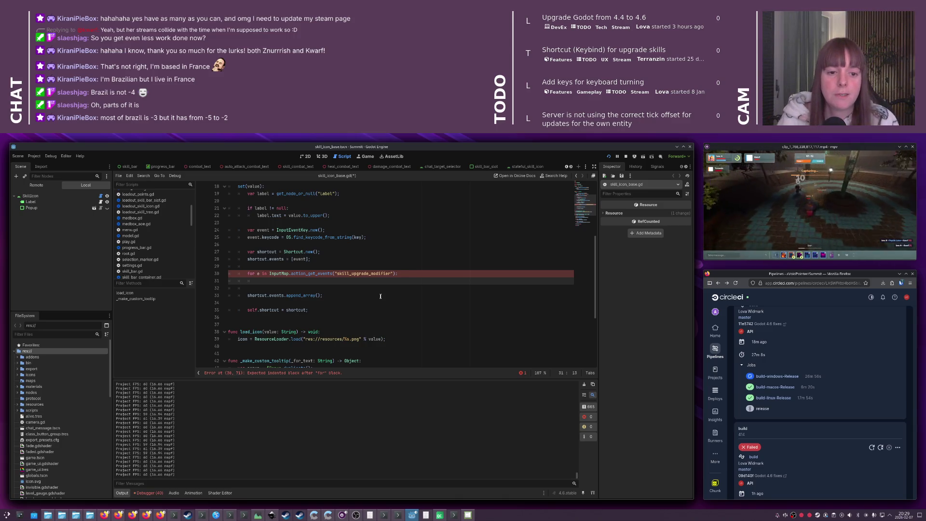
# Save the skill_icon_base.gd script changes with Ctrl+S
pyautogui.hotkey('alt', 'Tab')
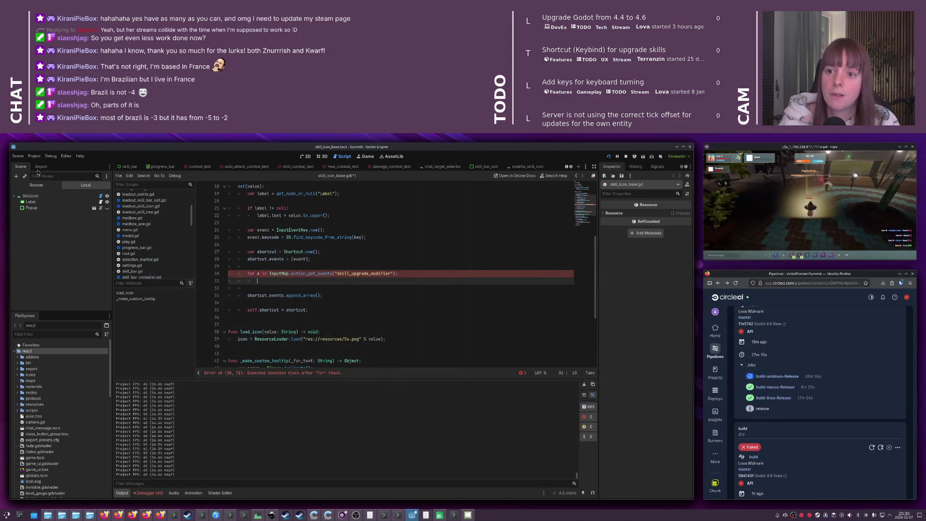
pyautogui.hotkey('ctrl', 's')
pyautogui.click(36, 156)
# In the Input Map, add a new keyboard-key event to the skill_upgrade_modifier action
pyautogui.click(48, 165)
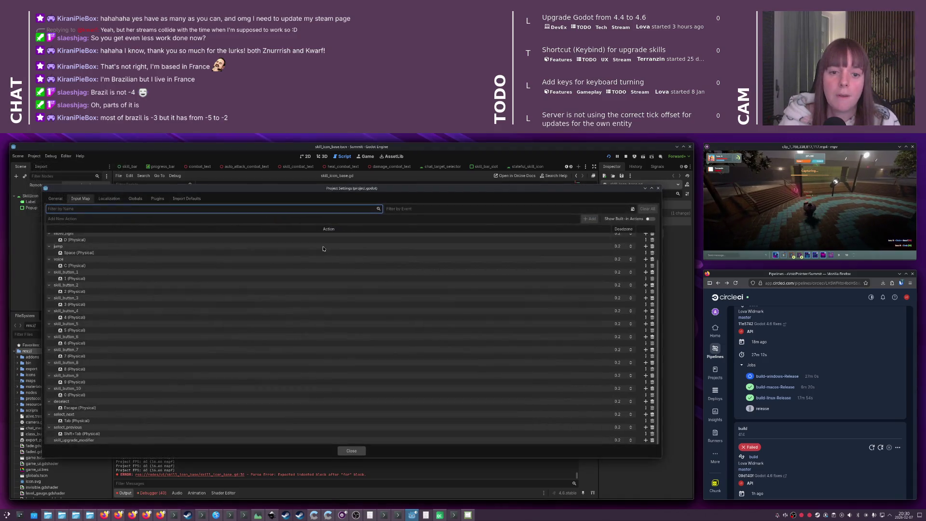
pyautogui.doubleClick(72, 440)
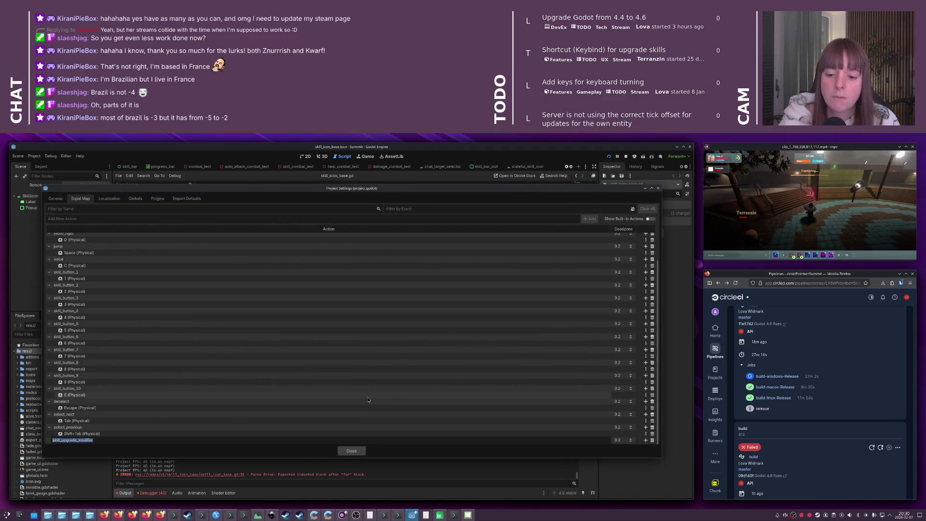
pyautogui.press('Return')
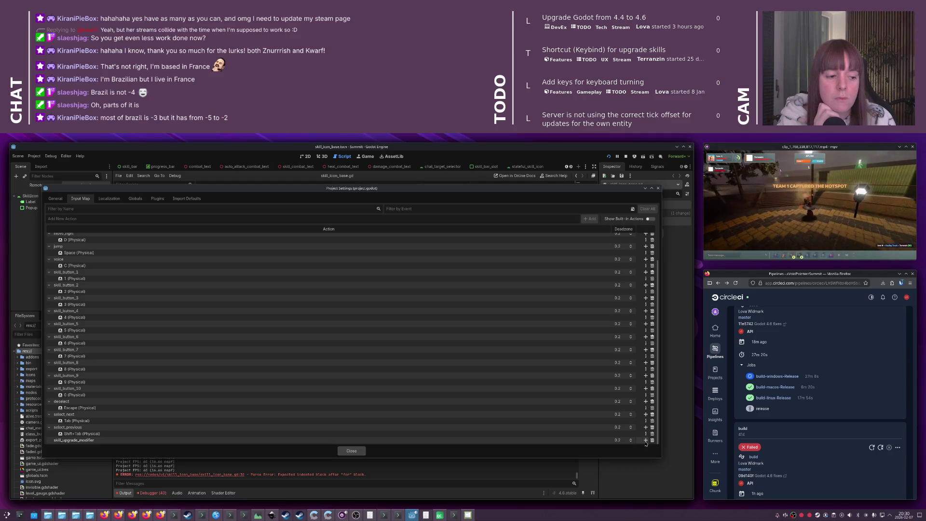
pyautogui.click(646, 440)
pyautogui.click(271, 312)
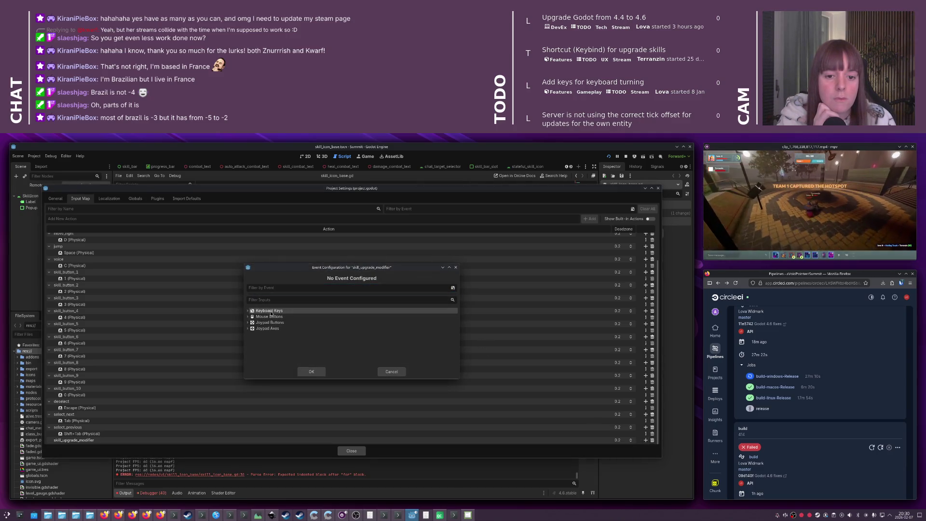
# Filter keyboard keys for 'shift', bind Shift to skill_upgrade_modifier, confirm, and close Project Settings
pyautogui.click(248, 312)
pyautogui.scroll(-3, 275, 316)
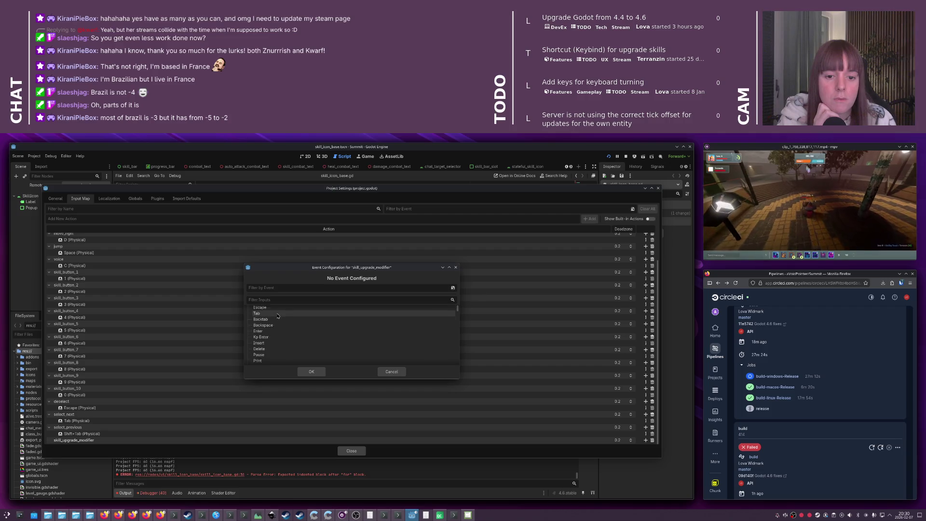
pyautogui.scroll(-2, 278, 315)
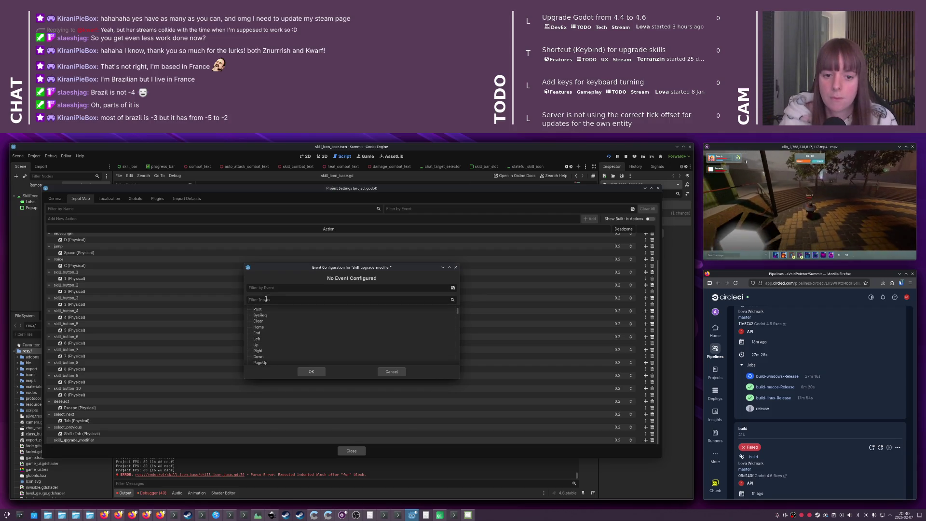
pyautogui.click(266, 299)
pyautogui.write('shift')
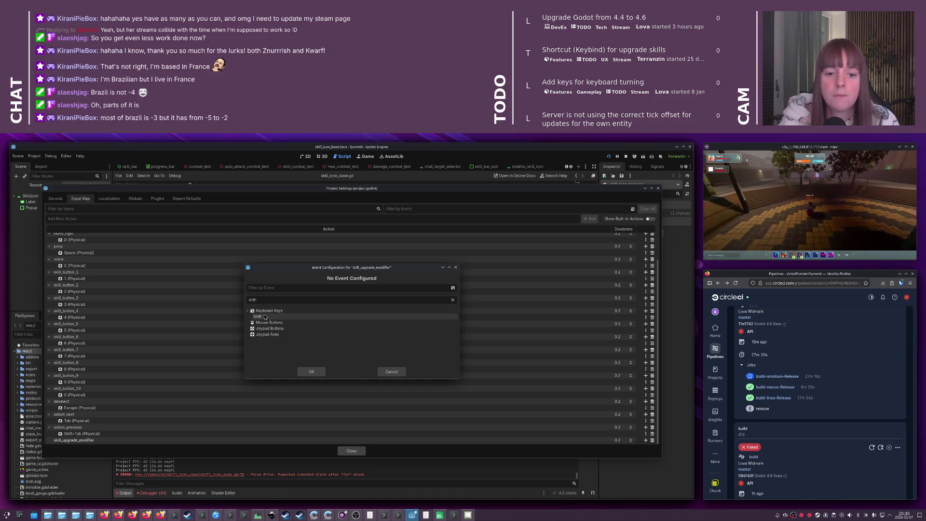
pyautogui.click(265, 317)
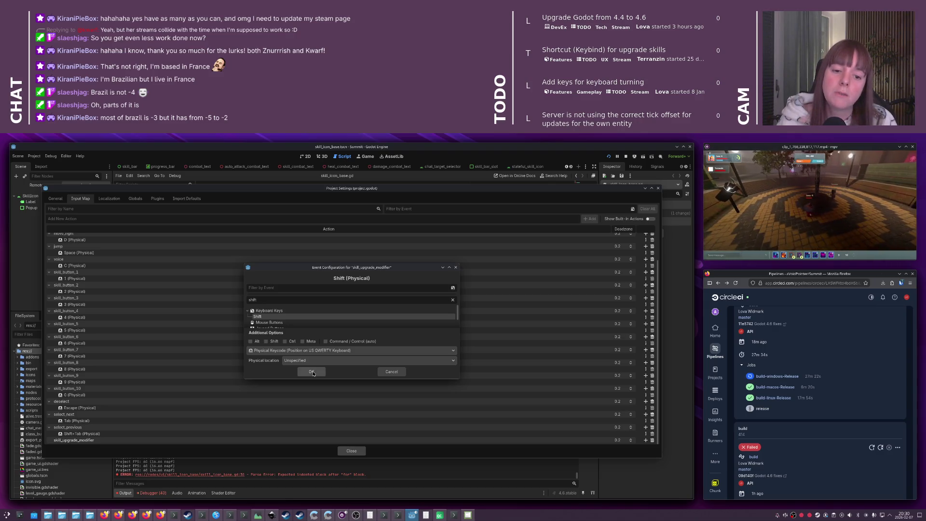
pyautogui.click(311, 372)
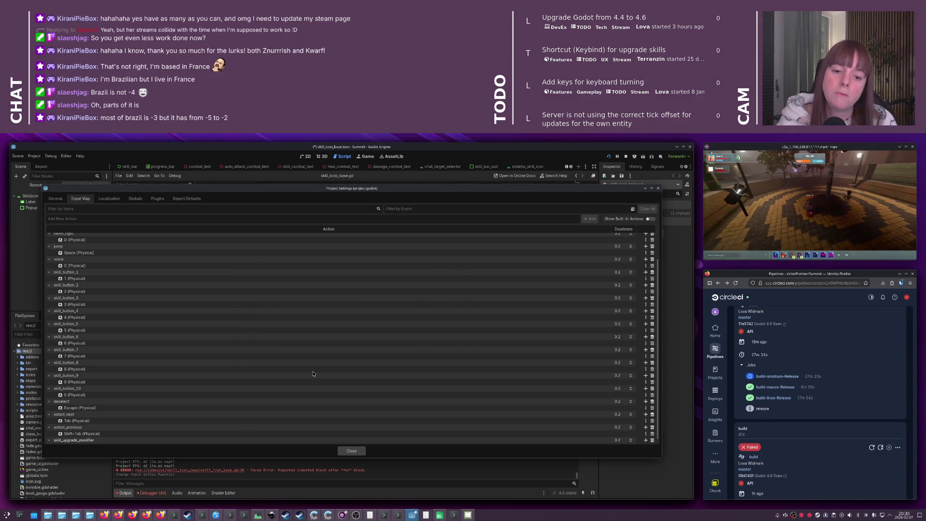
pyautogui.click(361, 452)
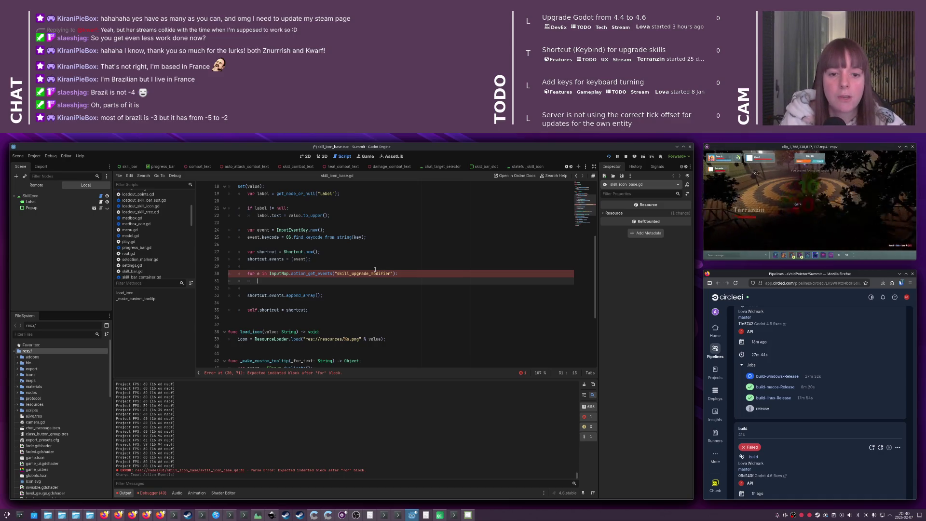
pyautogui.hotkey('alt', 'Tab')
pyautogui.hotkey('alt', 'Tab')
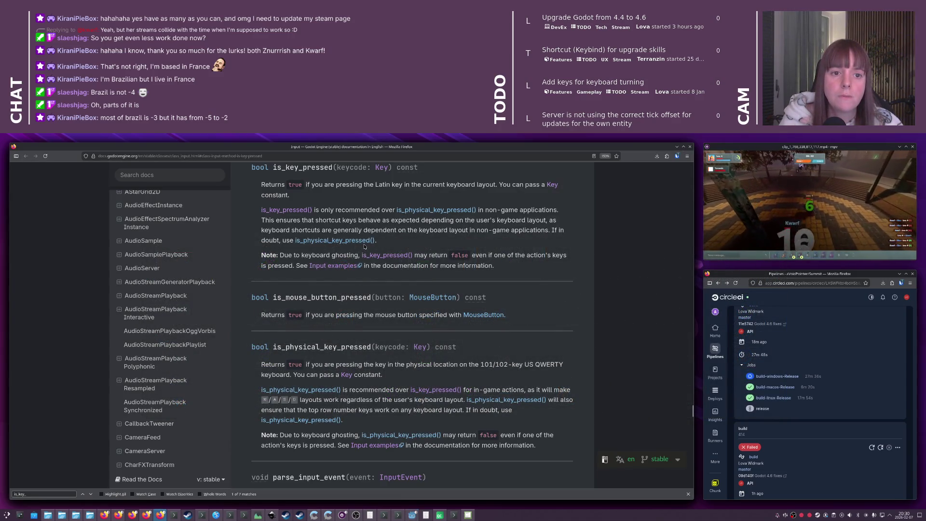
# Search the Godot docs for 'inputeventkey' and read the InputEventKey class page
pyautogui.scroll(5, 337, 226)
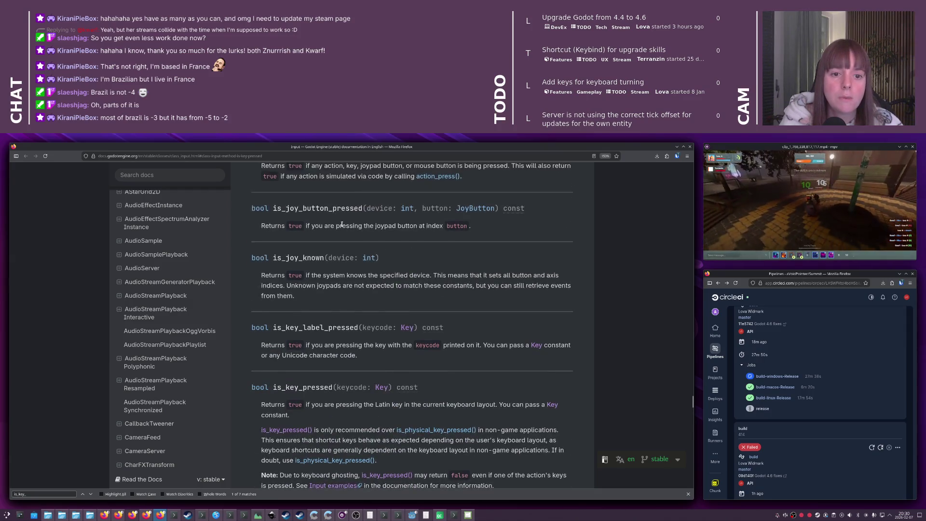
pyautogui.click(182, 179)
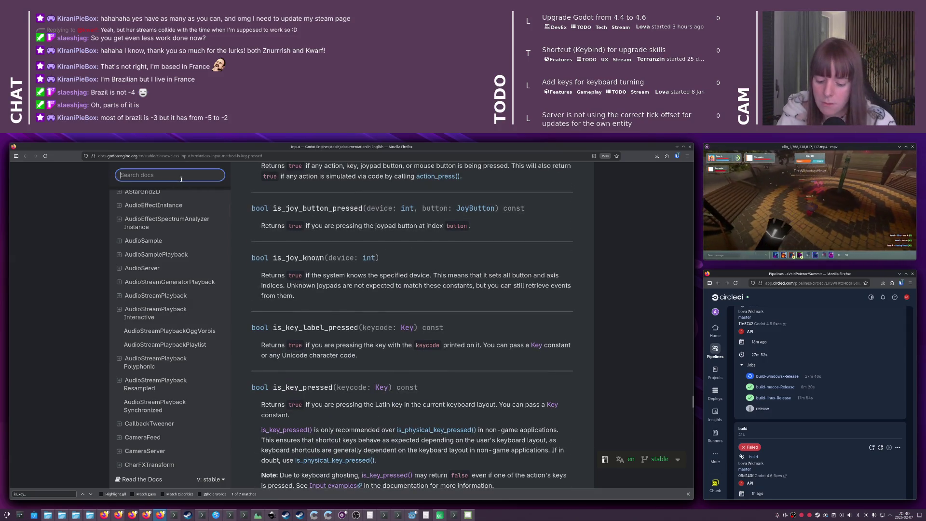
pyautogui.write('inputeve')
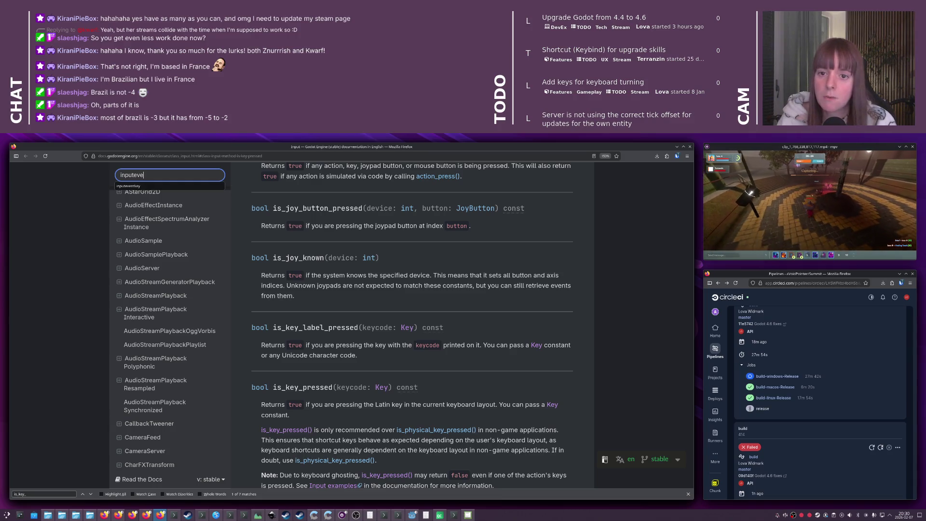
pyautogui.write('ntkey')
pyautogui.press('Return')
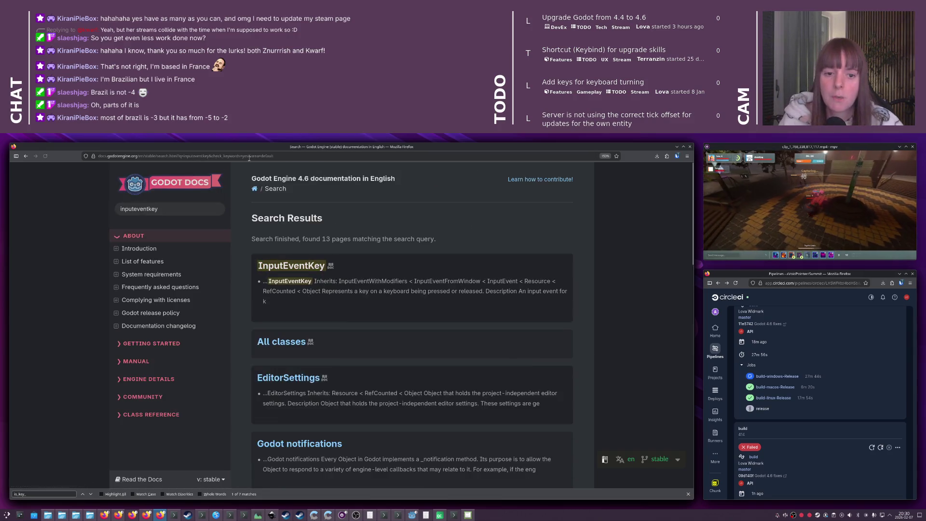
pyautogui.click(309, 265)
pyautogui.scroll(-5, 331, 264)
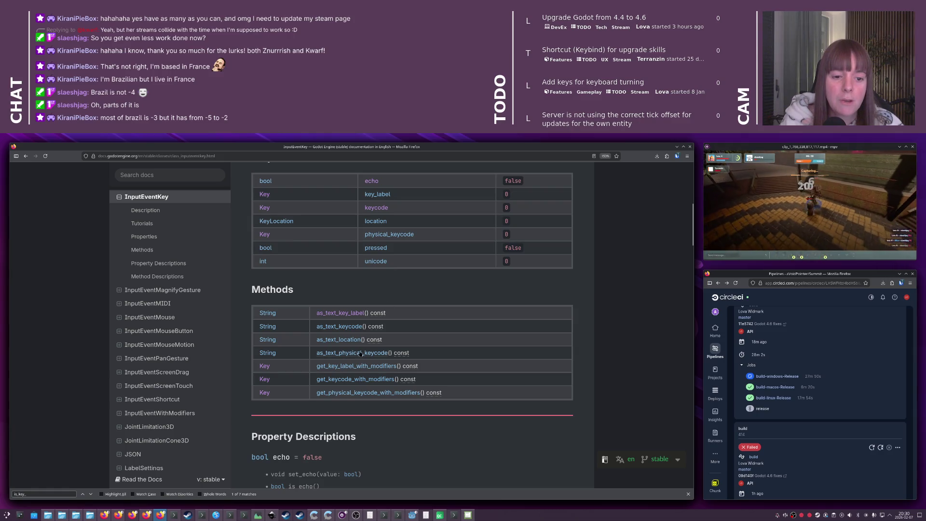
pyautogui.scroll(2, 357, 307)
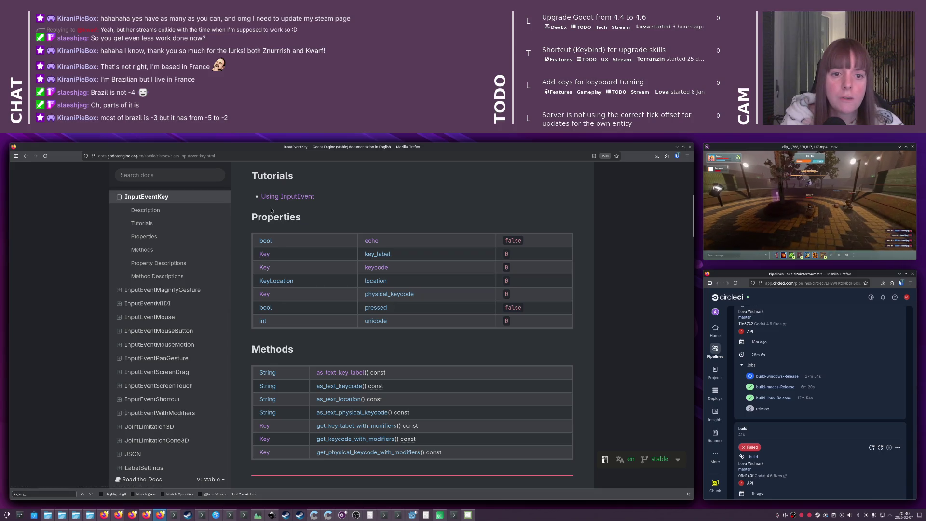
pyautogui.scroll(-8, 319, 248)
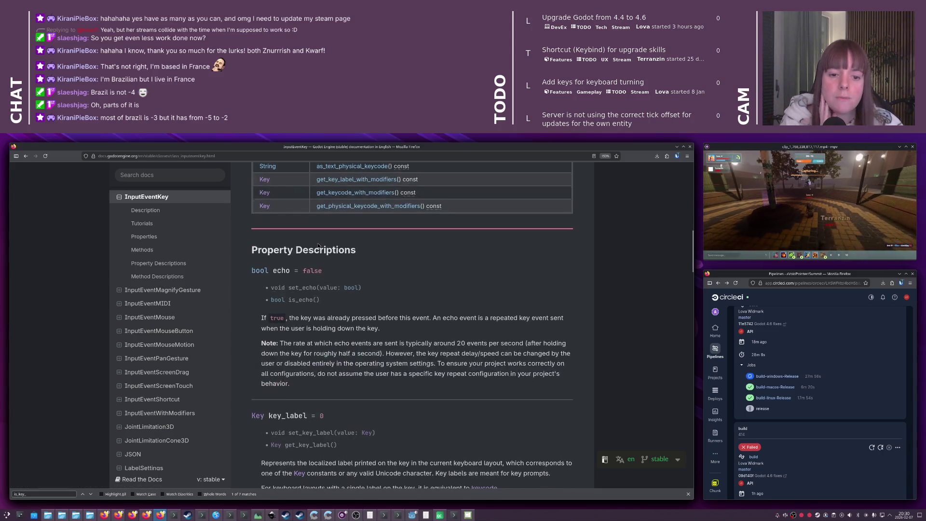
pyautogui.scroll(10, 319, 248)
pyautogui.scroll(5, 318, 248)
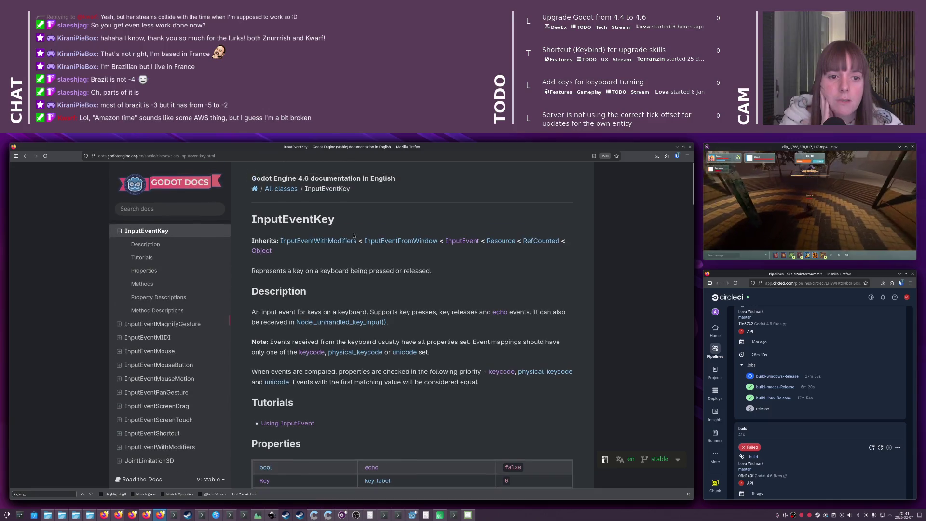
# Read the InputEventWithModifiers parent class page, then switch back to the Godot editor
pyautogui.click(324, 242)
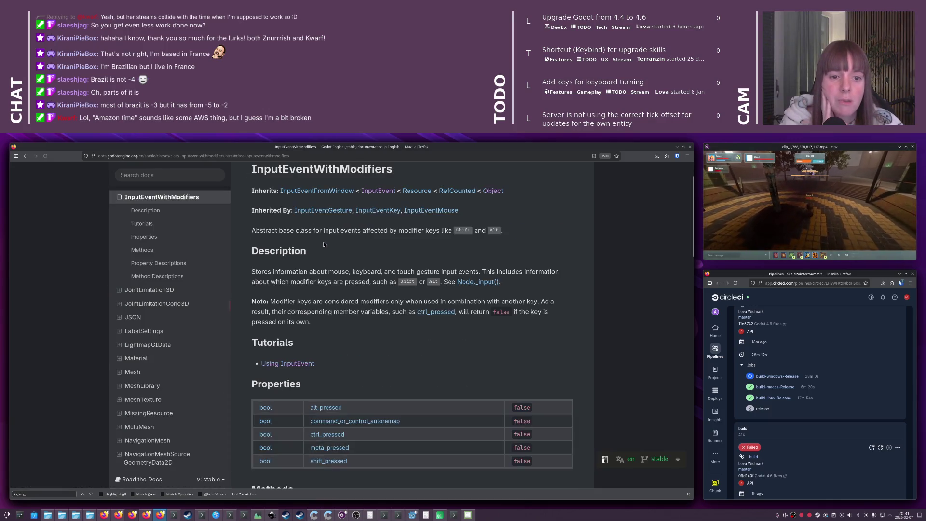
pyautogui.scroll(-5, 359, 271)
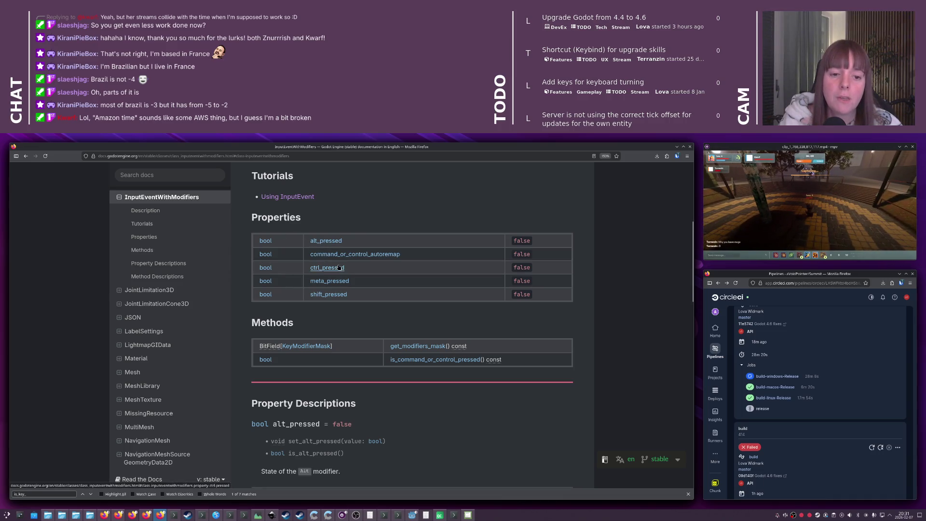
pyautogui.scroll(-3, 340, 267)
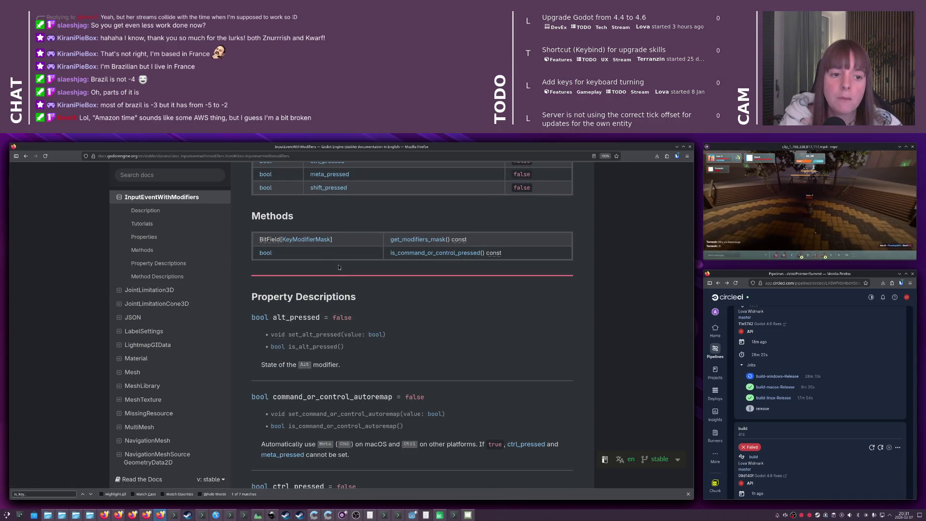
pyautogui.scroll(-3, 339, 268)
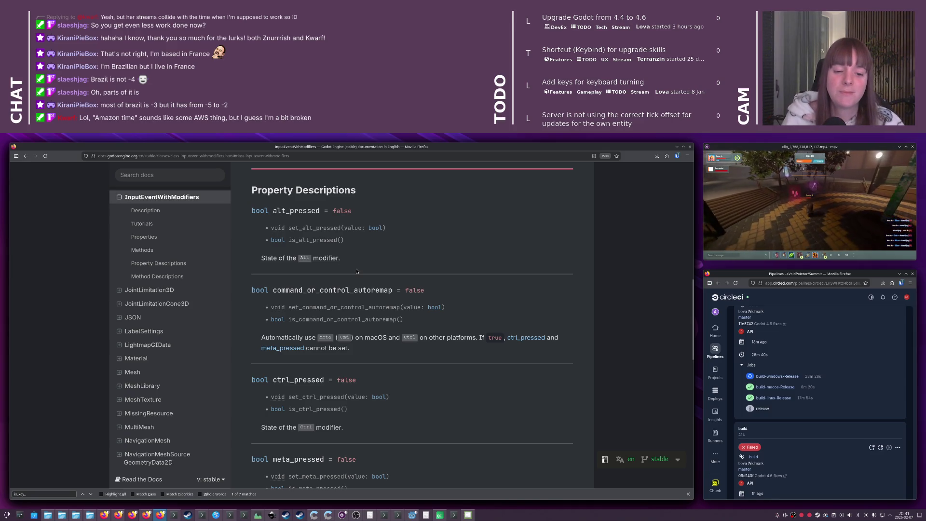
pyautogui.scroll(-3, 356, 271)
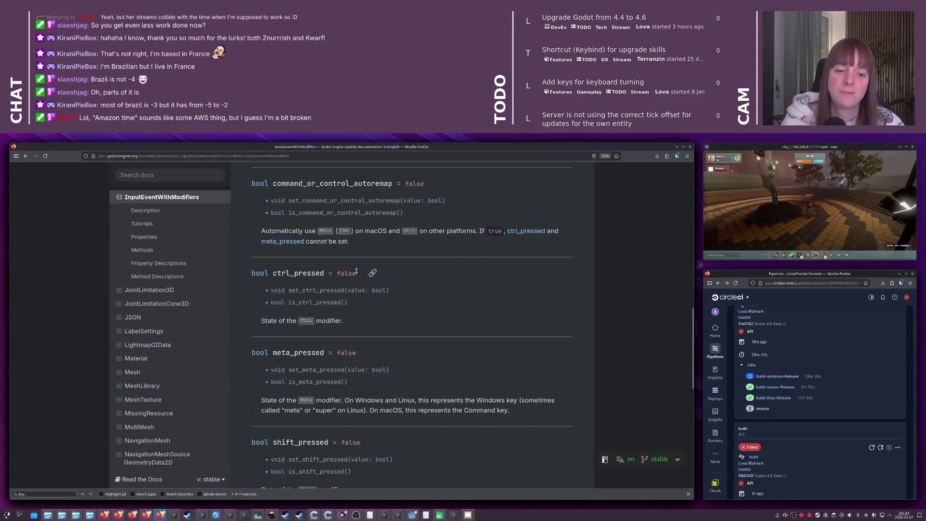
pyautogui.scroll(-3, 356, 271)
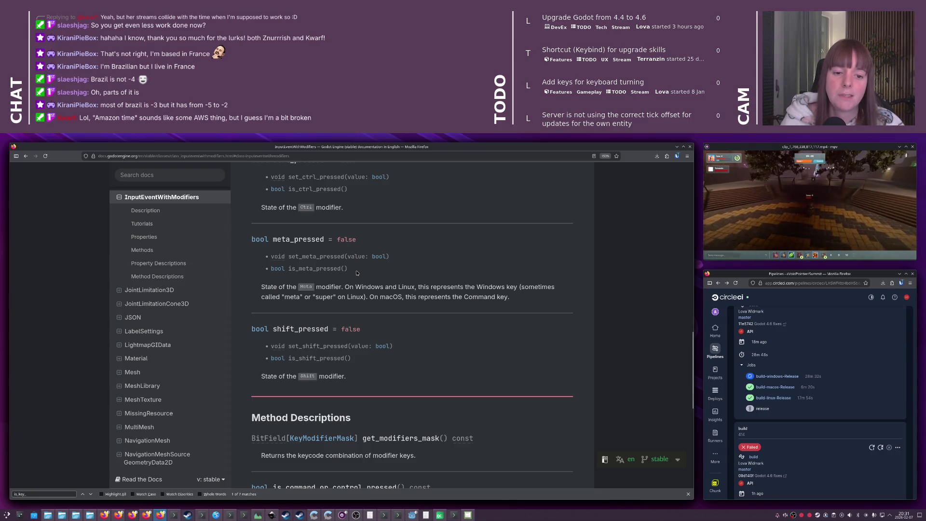
pyautogui.scroll(-4, 356, 273)
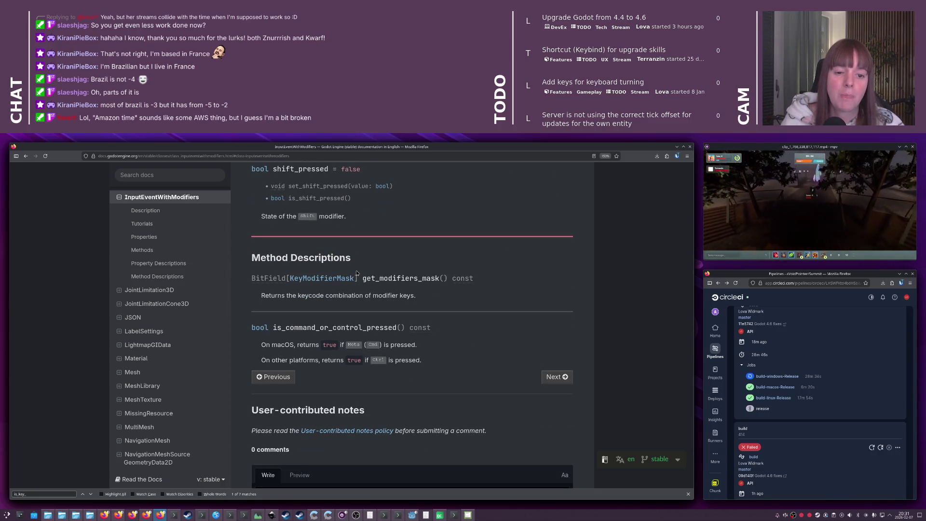
pyautogui.scroll(20, 356, 273)
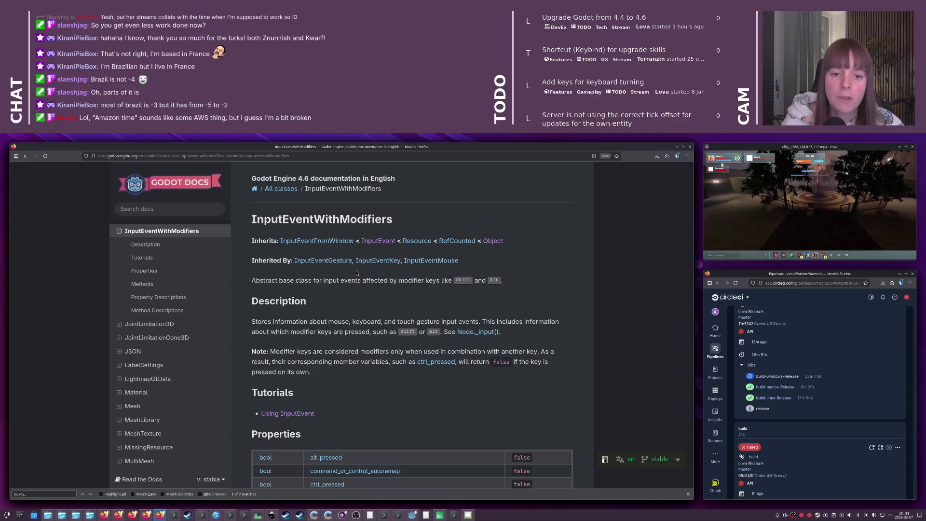
pyautogui.hotkey('alt', 'Tab')
pyautogui.hotkey('alt', 'Tab')
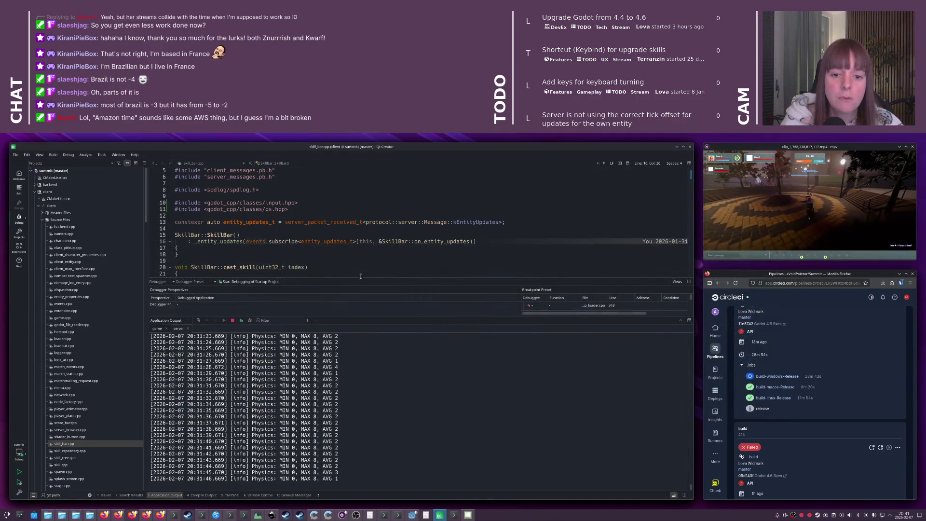
pyautogui.hotkey('alt', 'Tab')
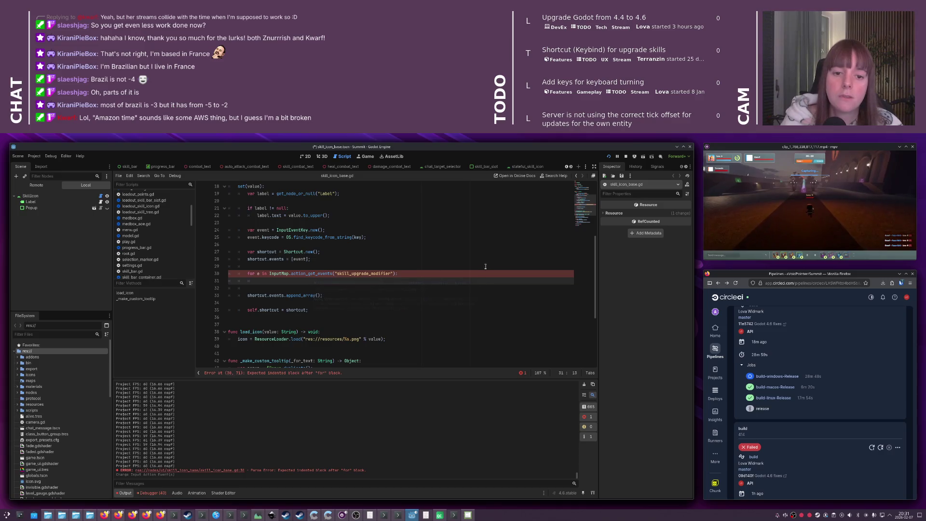
# Restore the event.duplicate() code with e.shift_pressed = true, save skill_icon_base.gd, and return to Qt Creator
pyautogui.press('Delete')
pyautogui.write('e.')
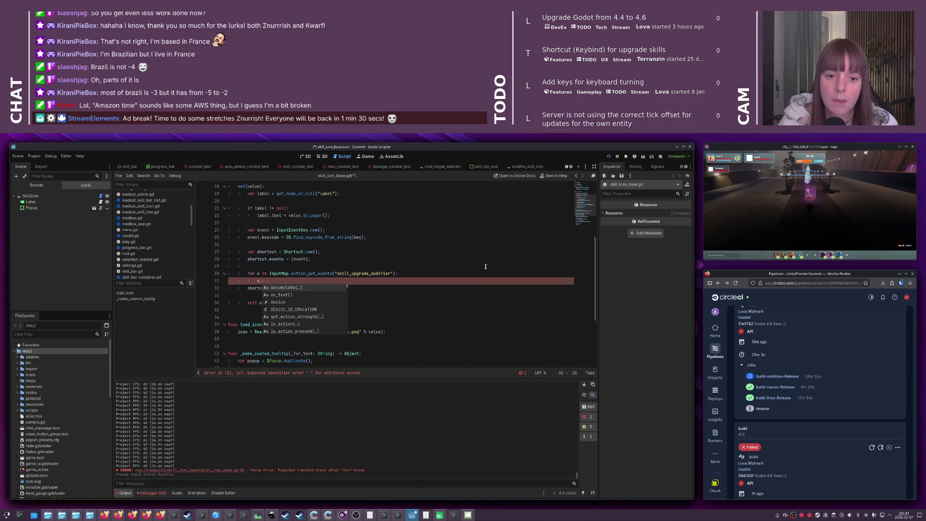
pyautogui.hotkey('ctrl', 'z')
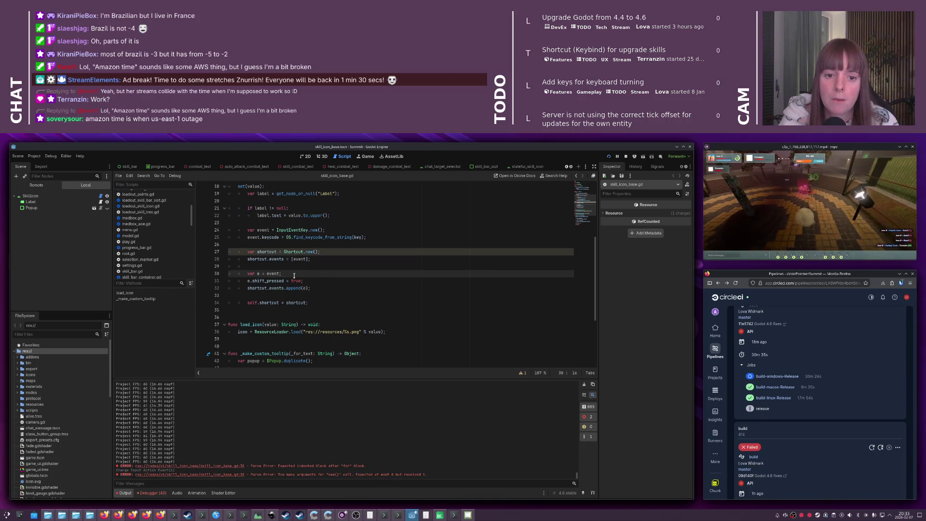
pyautogui.write('up')
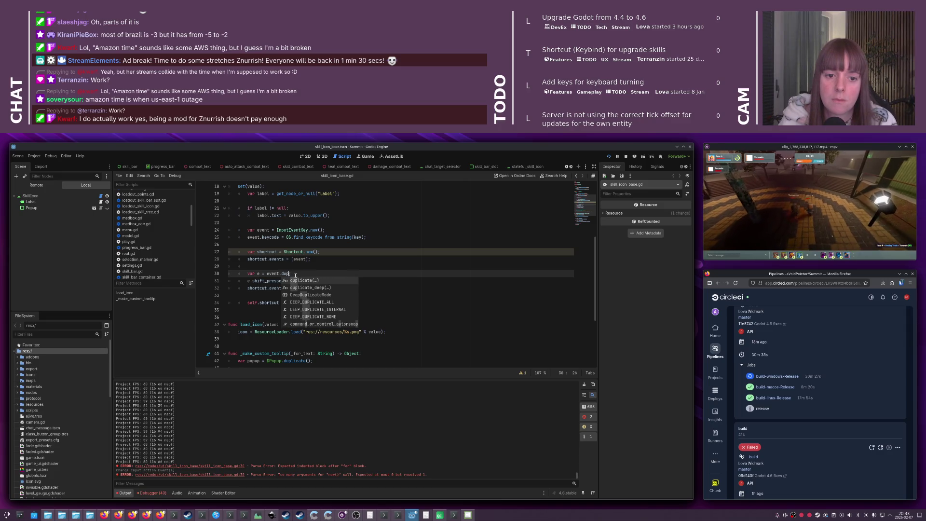
pyautogui.press('Return')
pyautogui.write(';')
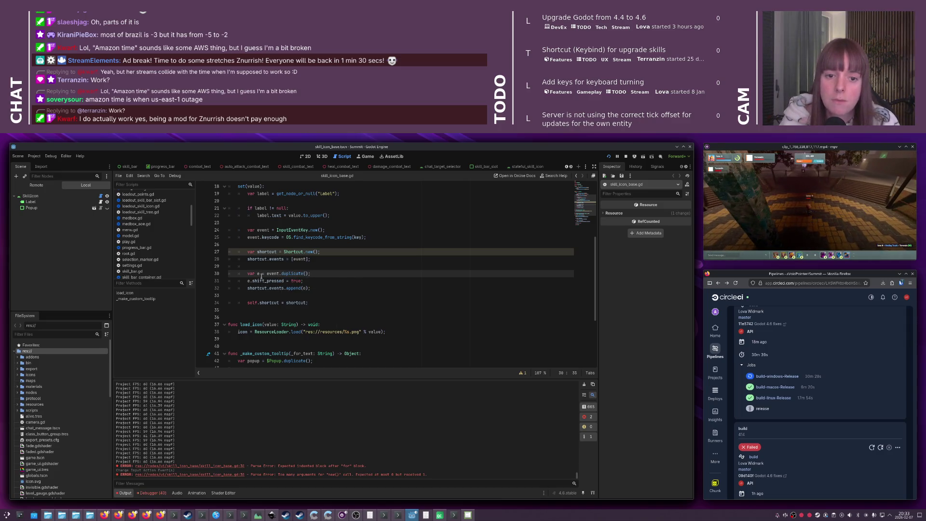
pyautogui.click(319, 280)
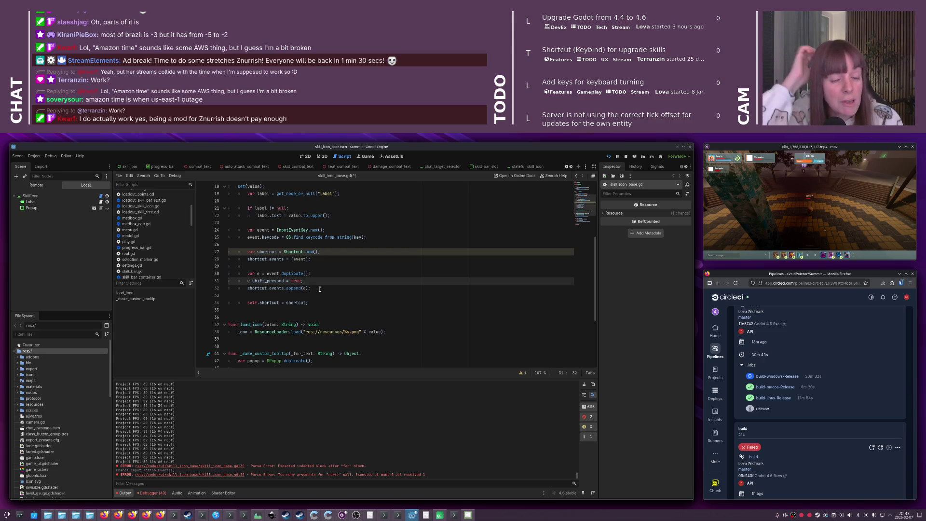
pyautogui.hotkey('ctrl', 's')
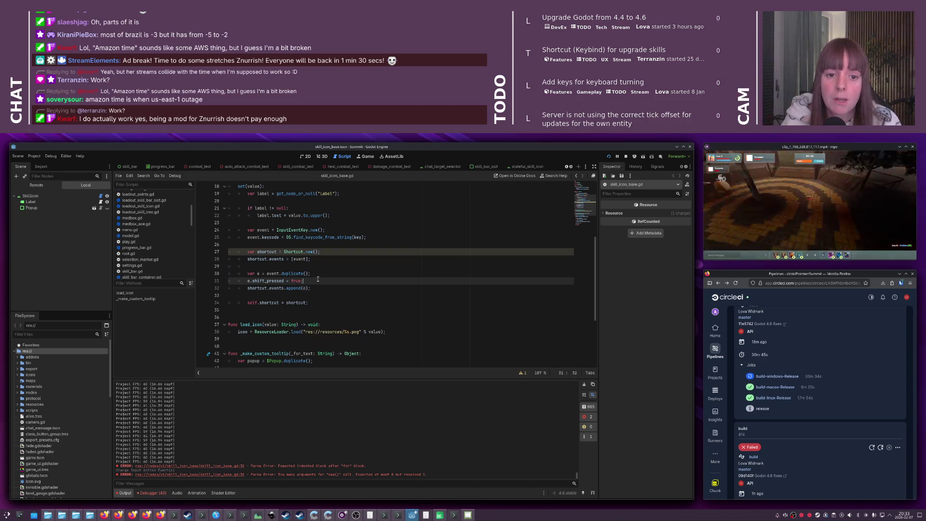
pyautogui.hotkey('alt', 'Tab')
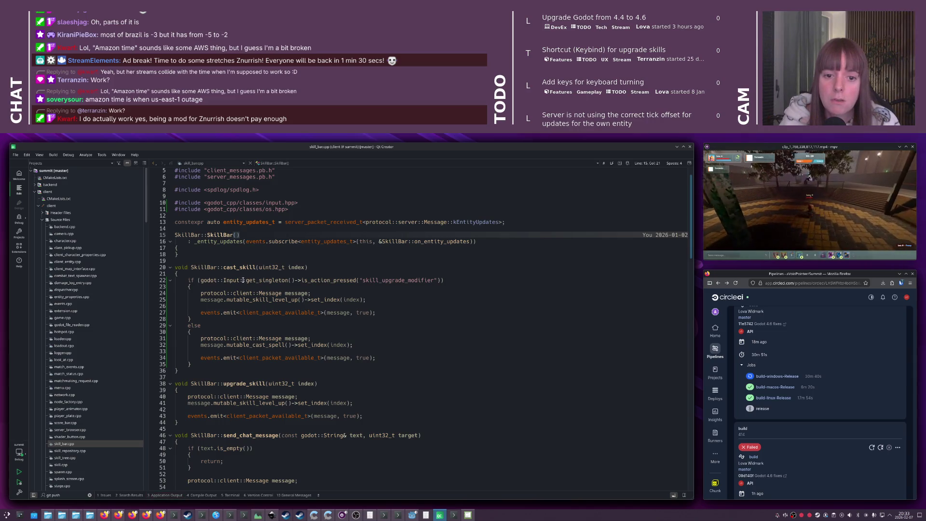
# Delete the is_action_pressed("skill_upgrade_modifier") check on line 22 of skill_bar.cpp
pyautogui.moveTo(243, 280); pyautogui.dragTo(440, 280)
pyautogui.press('BackSpace')
pyautogui.write('is_m')
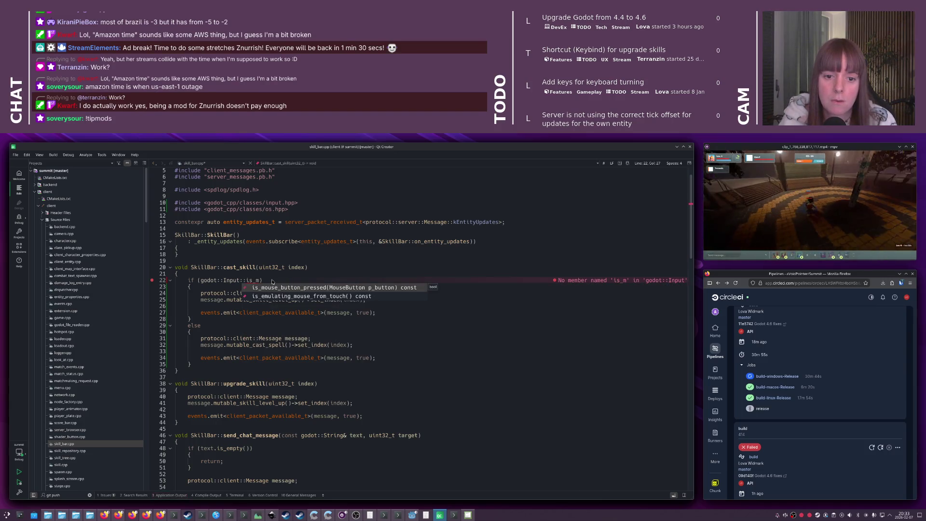
pyautogui.press('BackSpace')
pyautogui.press('BackSpace')
pyautogui.press('BackSpace')
pyautogui.press('BackSpace')
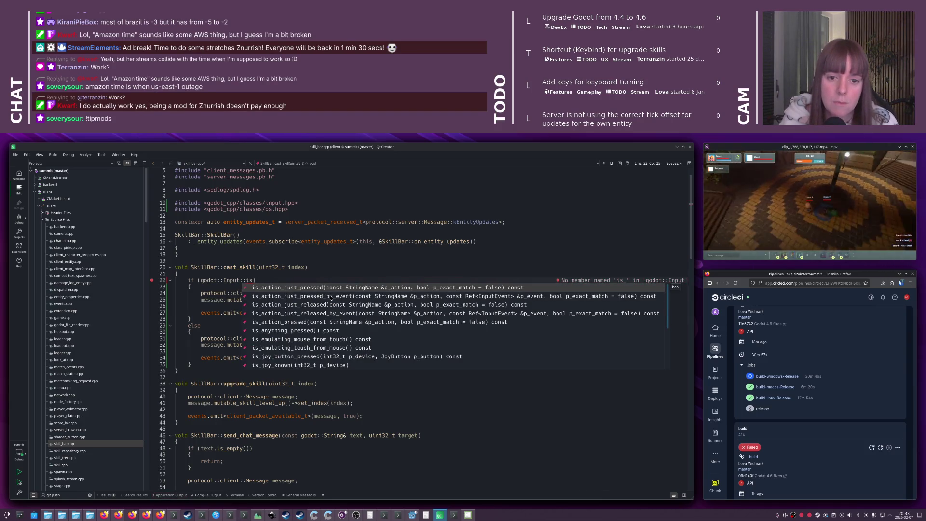
pyautogui.write('mod')
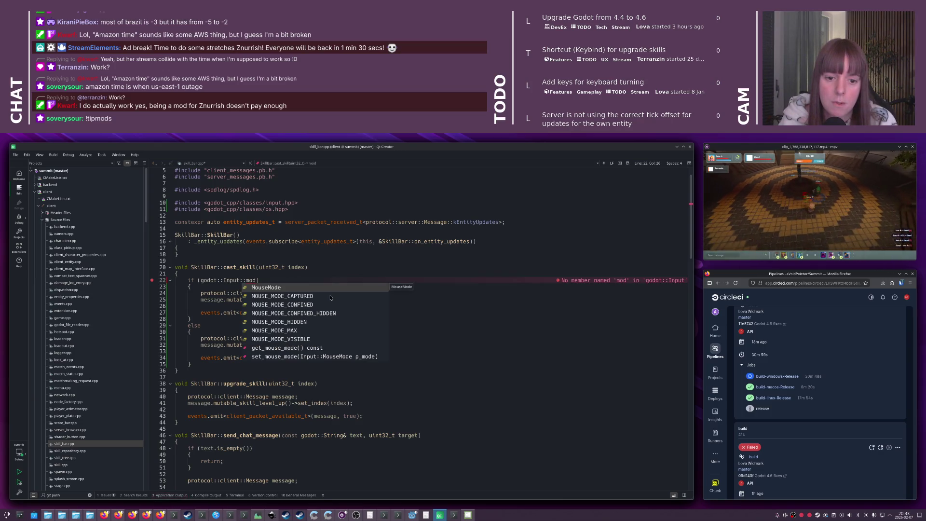
pyautogui.press('BackSpace')
pyautogui.press('BackSpace')
pyautogui.press('BackSpace')
# Browse the Input completions and insert is_key_pressed() into the condition
pyautogui.scroll(-10, 330, 298)
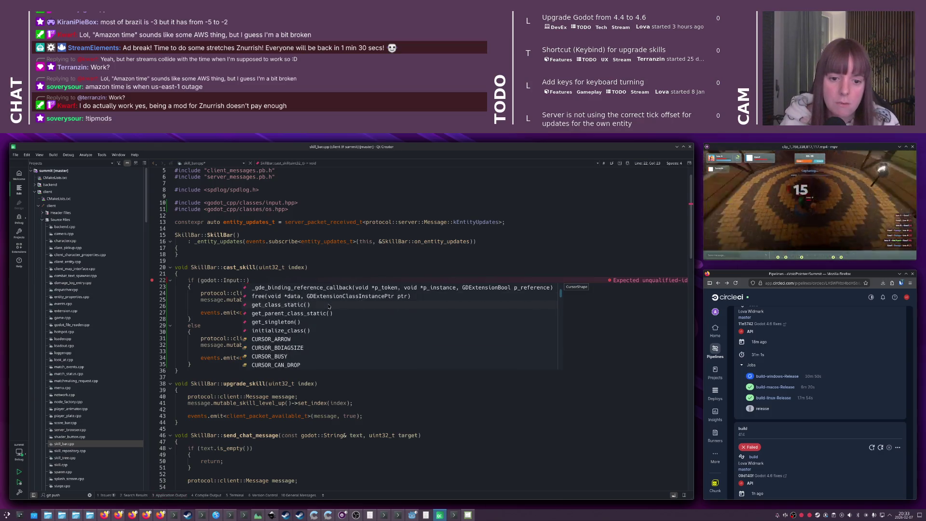
pyautogui.scroll(-1, 289, 304)
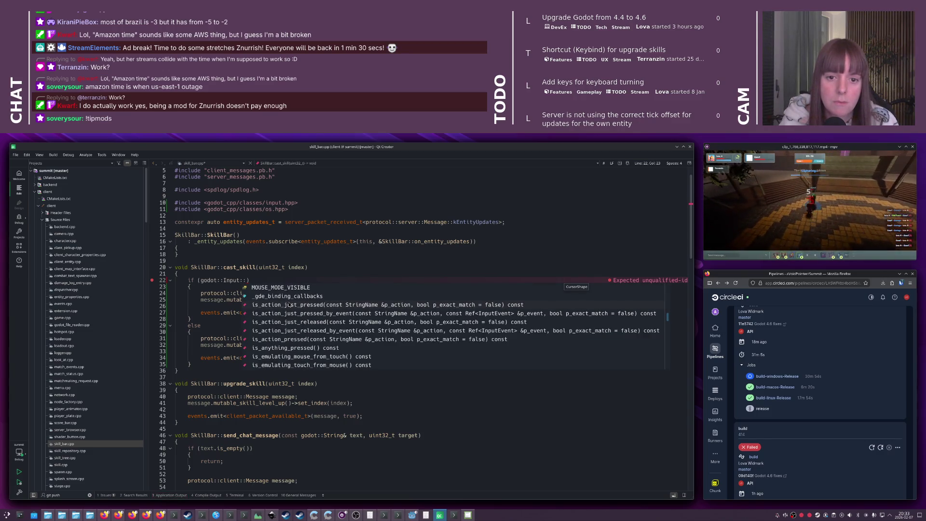
pyautogui.scroll(-3, 321, 310)
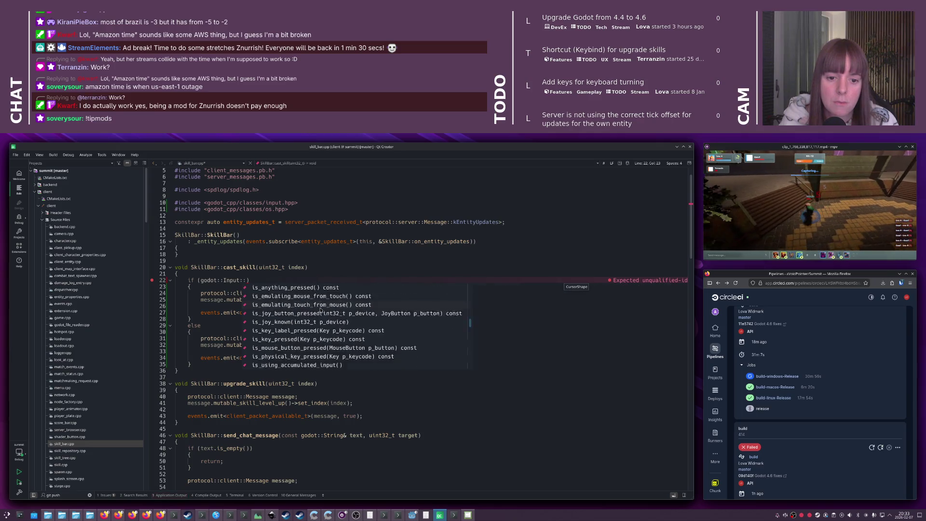
pyautogui.scroll(-3, 321, 311)
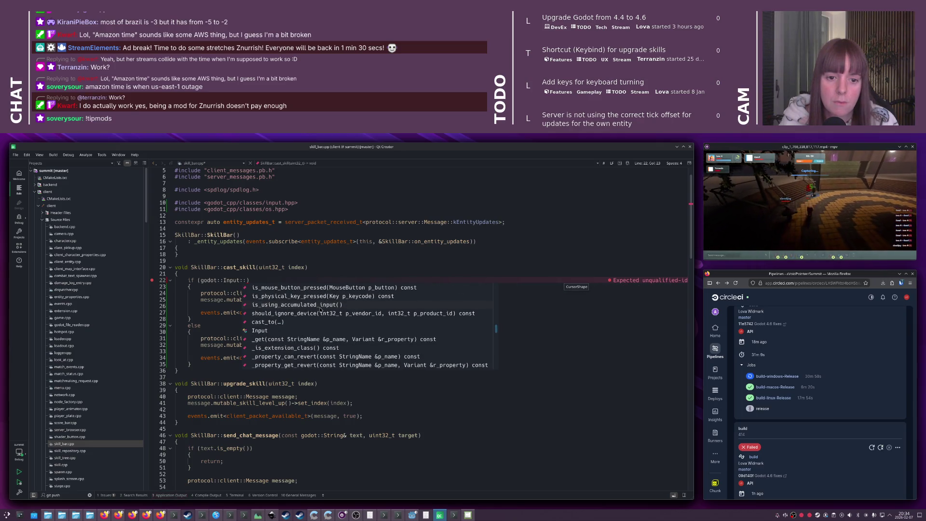
pyautogui.scroll(-5, 321, 311)
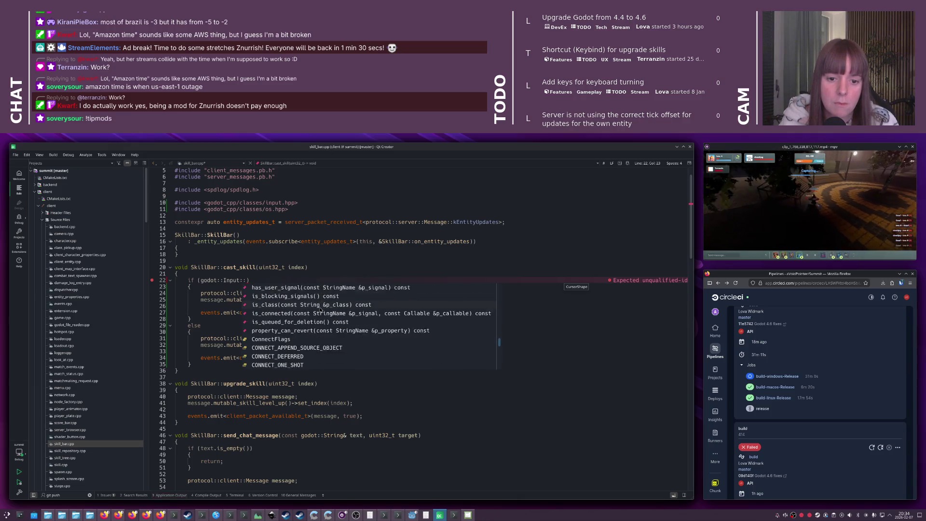
pyautogui.scroll(1, 321, 310)
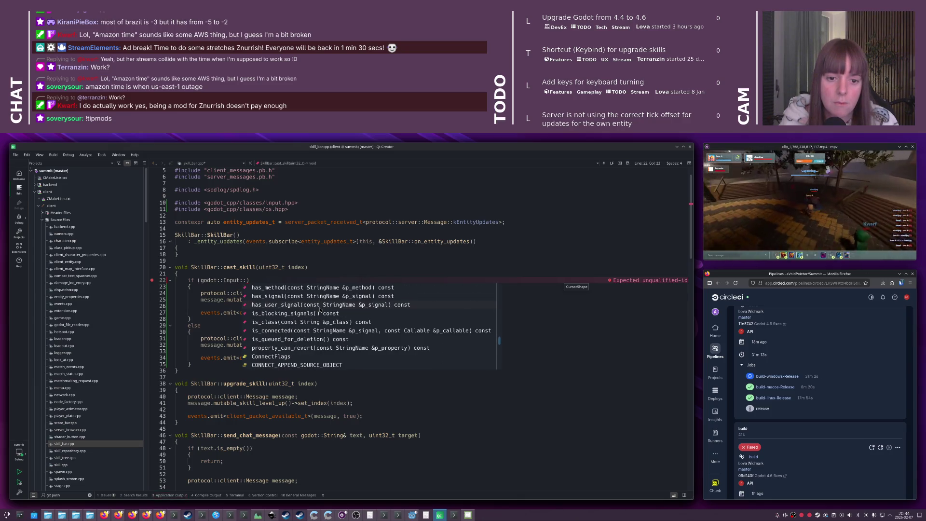
pyautogui.scroll(2, 321, 310)
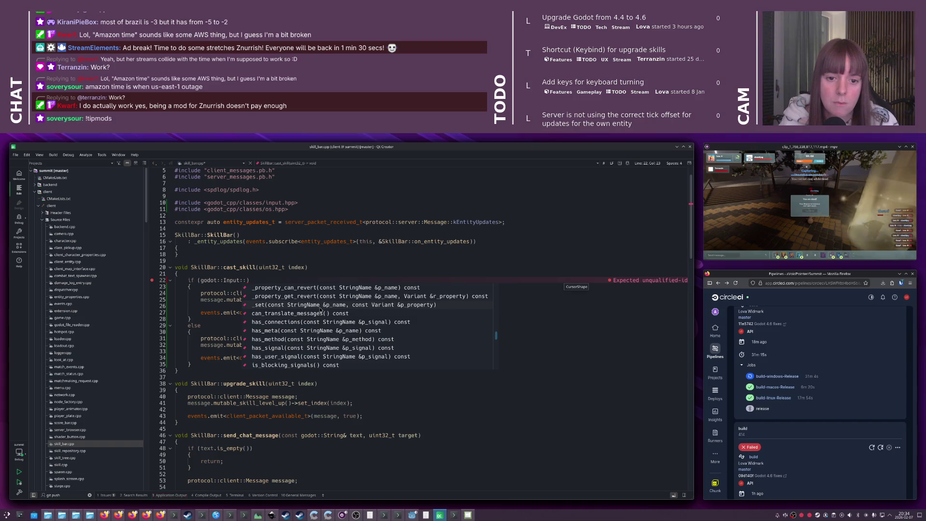
pyautogui.scroll(4, 321, 311)
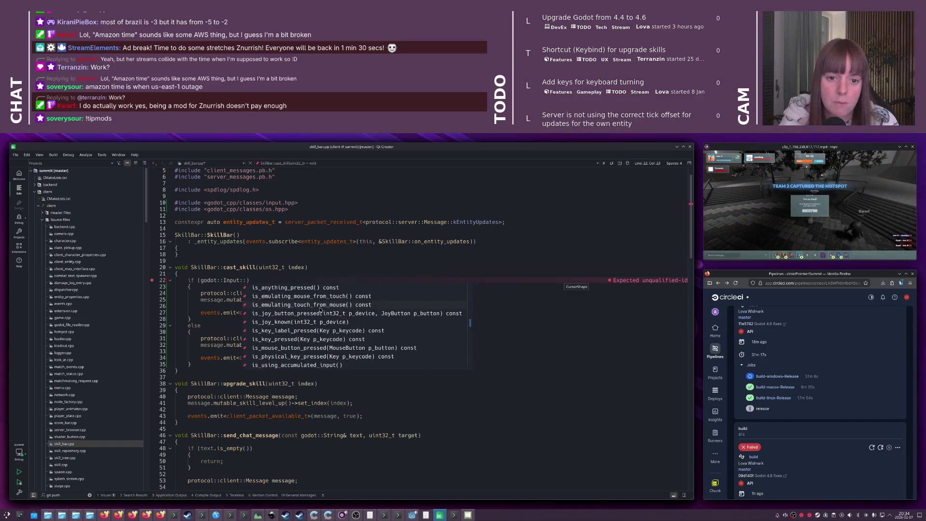
pyautogui.click(336, 357)
pyautogui.doubleClick(306, 339)
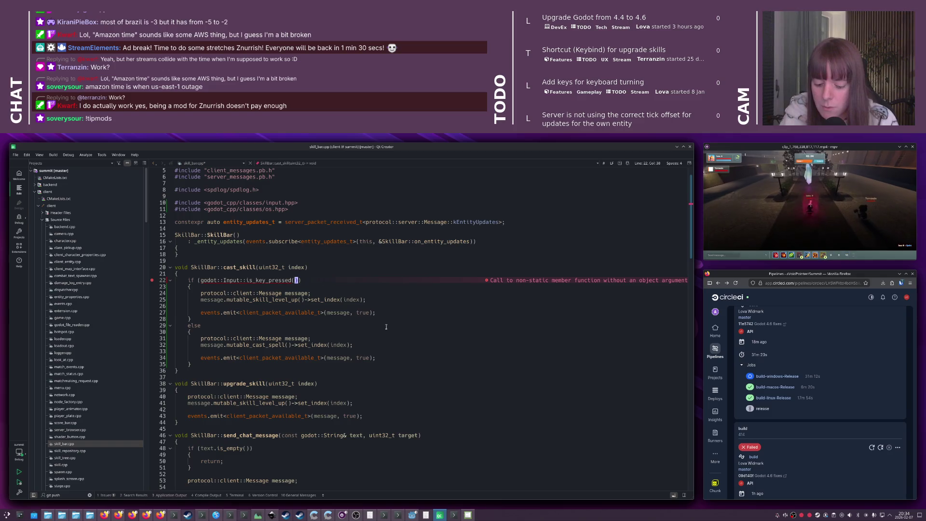
# Pass godot::KEY_SHIFT, prefix the call with get_singleton()->, and build with Ctrl+B
pyautogui.write('godoty')
pyautogui.press('BackSpace')
pyautogui.write('::KET')
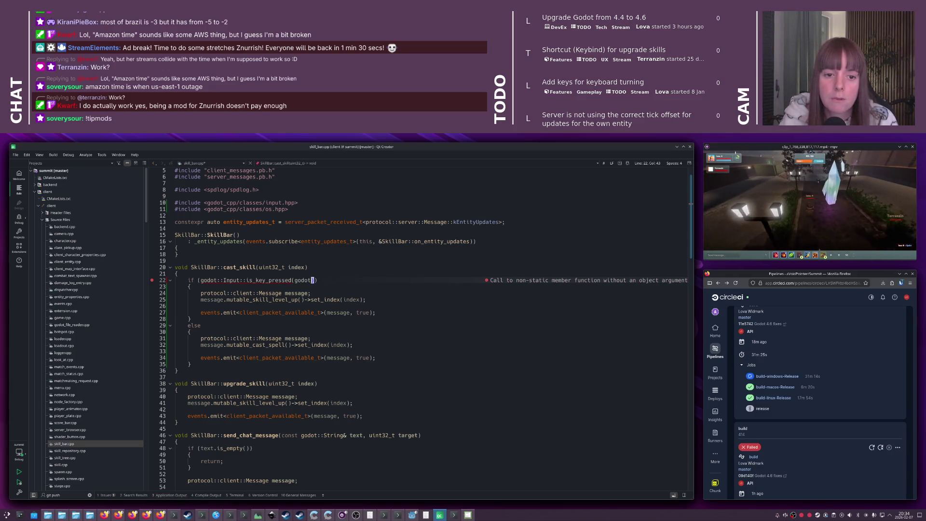
pyautogui.press('BackSpace')
pyautogui.write('Y_SHIFT))')
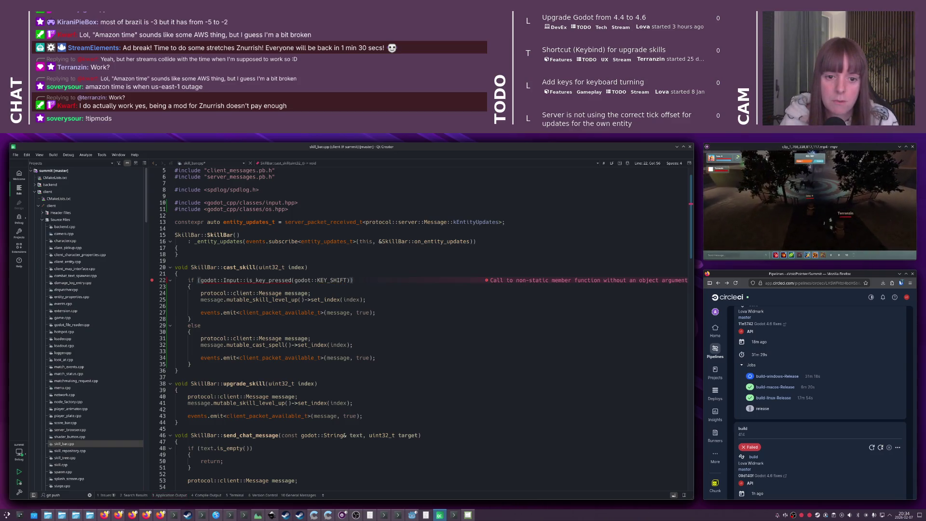
pyautogui.click(249, 280)
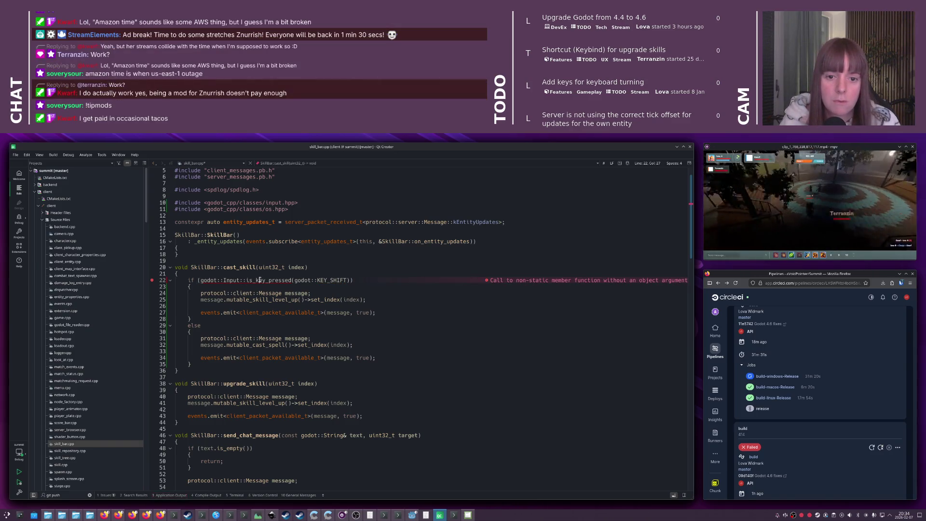
pyautogui.press('BackSpace')
pyautogui.write('get_s')
pyautogui.write('ingleton()->i')
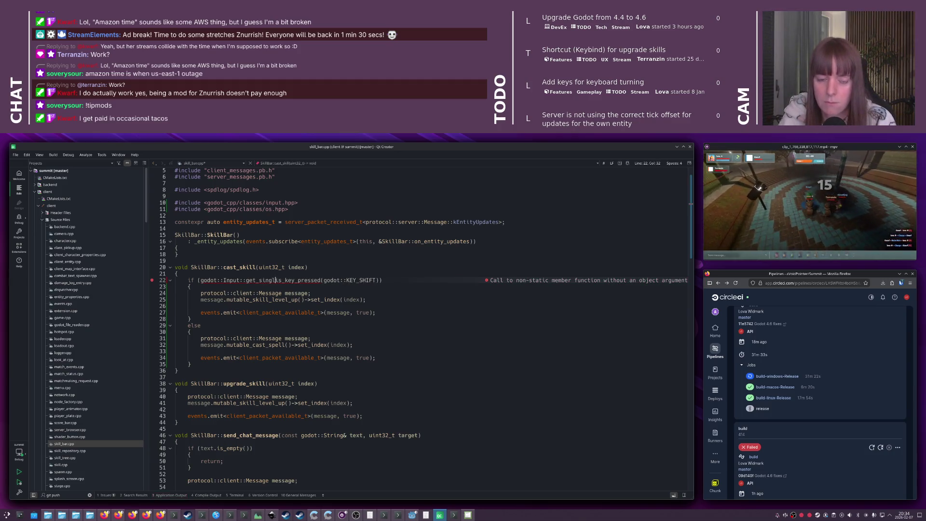
pyautogui.click(187, 281)
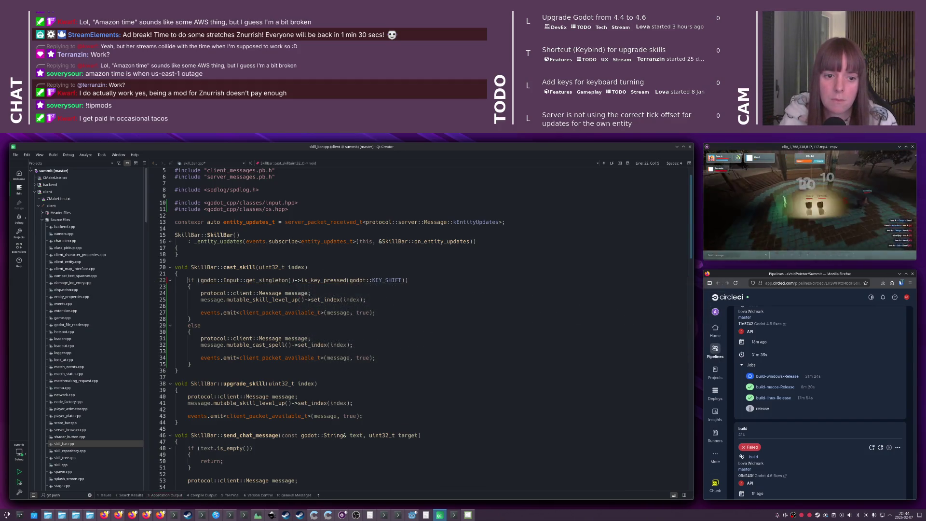
pyautogui.hotkey('ctrl', 'b')
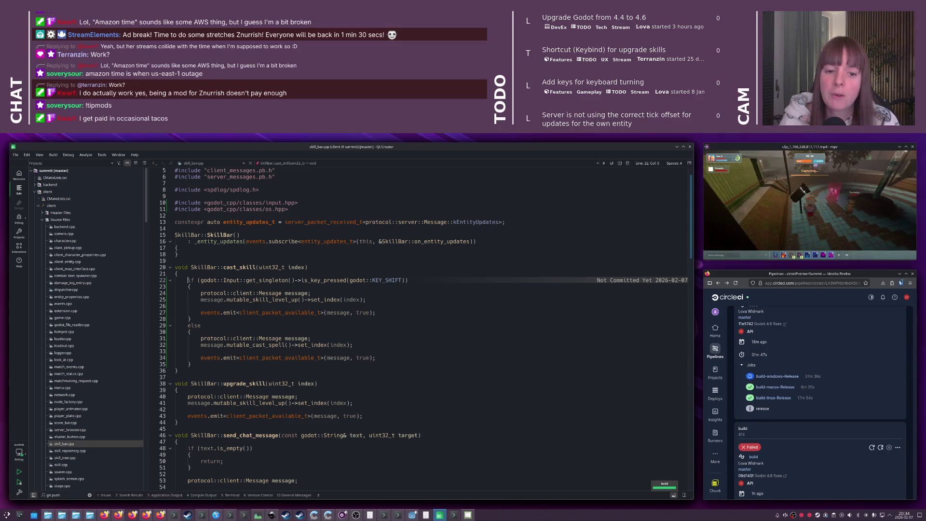
# Check the application output, then run the cmake install command in Konsole
pyautogui.hotkey('alt', '3')
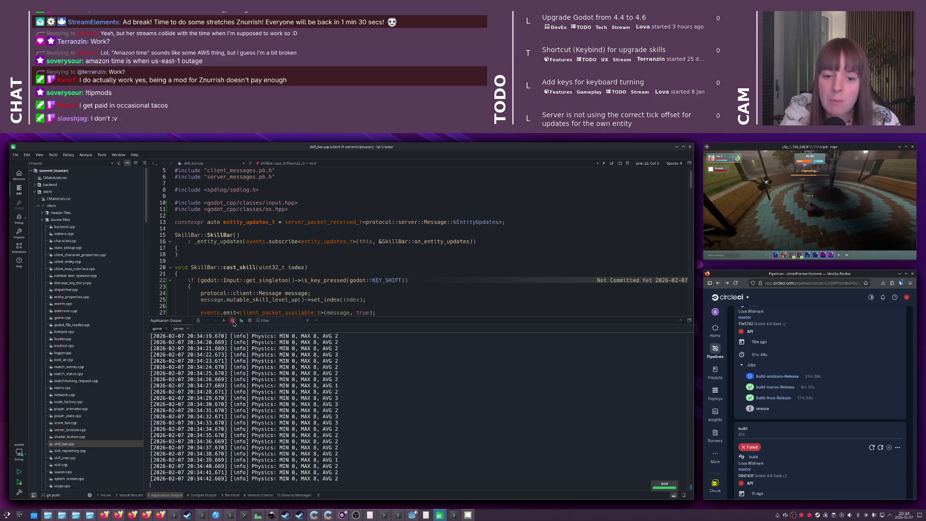
pyautogui.hotkey('alt', 'Tab')
pyautogui.press('Escape')
pyautogui.click(251, 287)
pyautogui.hotkey('alt', 'Tab')
pyautogui.hotkey('alt', 'Tab')
pyautogui.hotkey('alt', 'Tab')
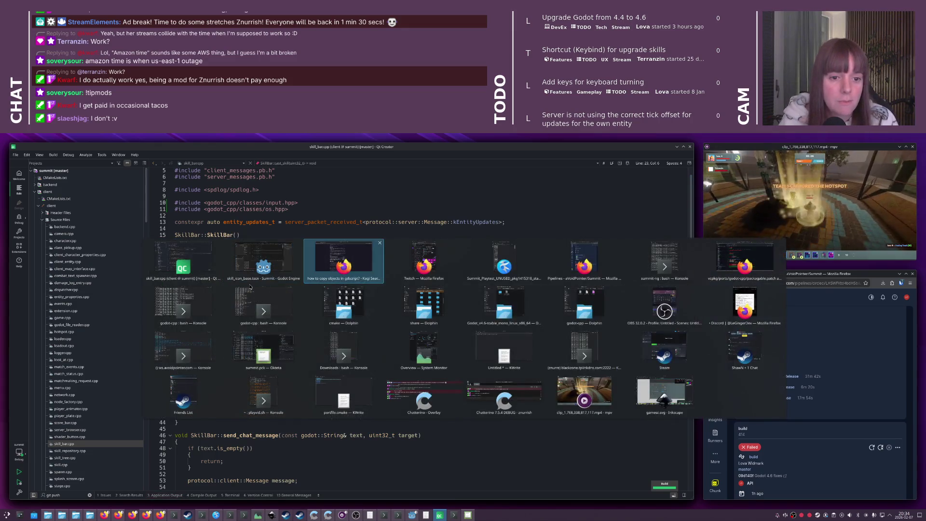
pyautogui.press('Return')
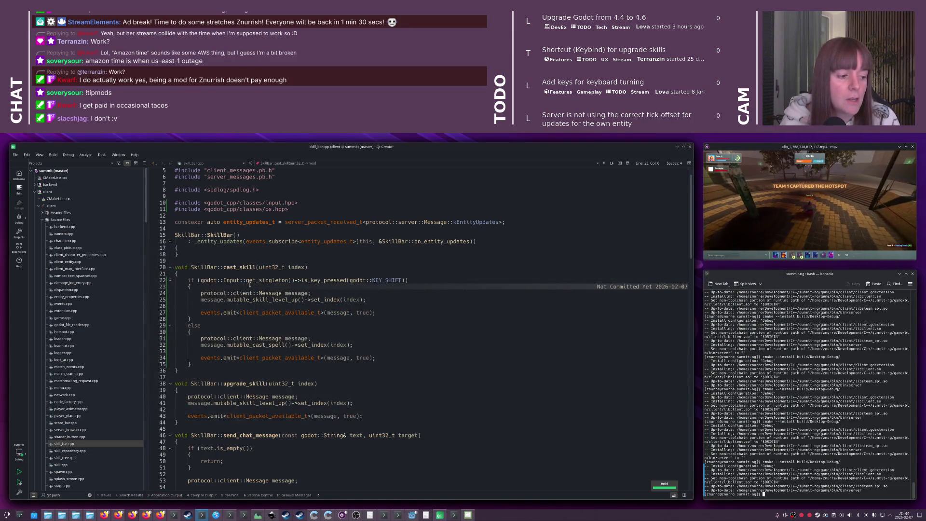
pyautogui.click(901, 274)
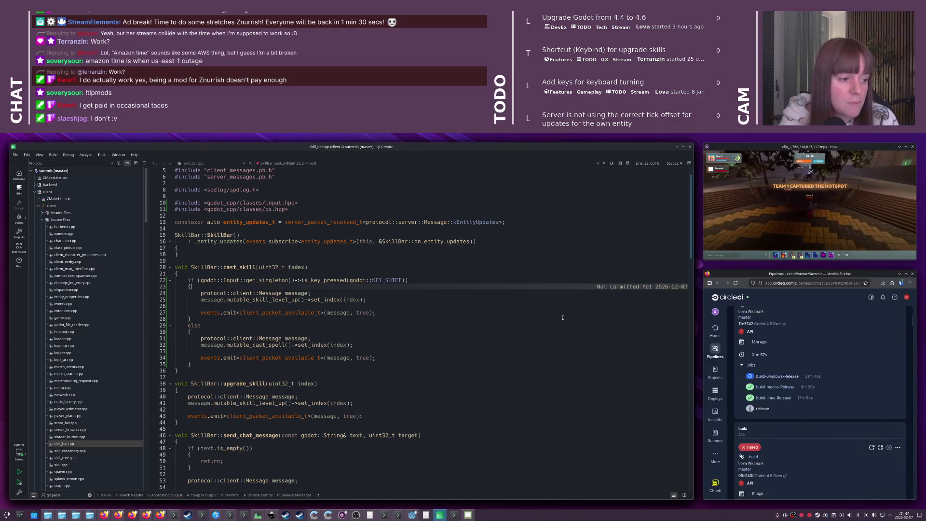
# Switch to the Godot editor window and stop the still-running game instance with F8
pyautogui.hotkey('alt', 'Tab')
pyautogui.press('Right')
pyautogui.press('Right')
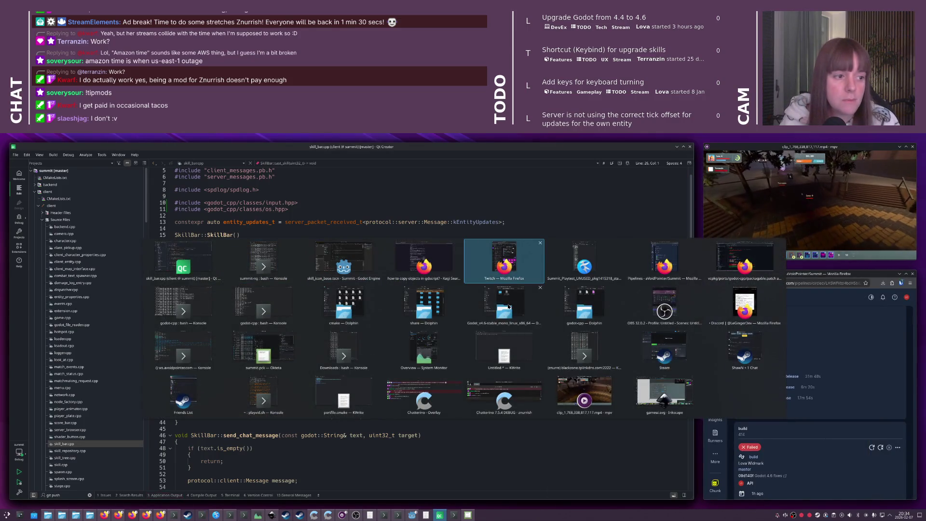
pyautogui.press('Down')
pyautogui.press('Left')
pyautogui.press('Left')
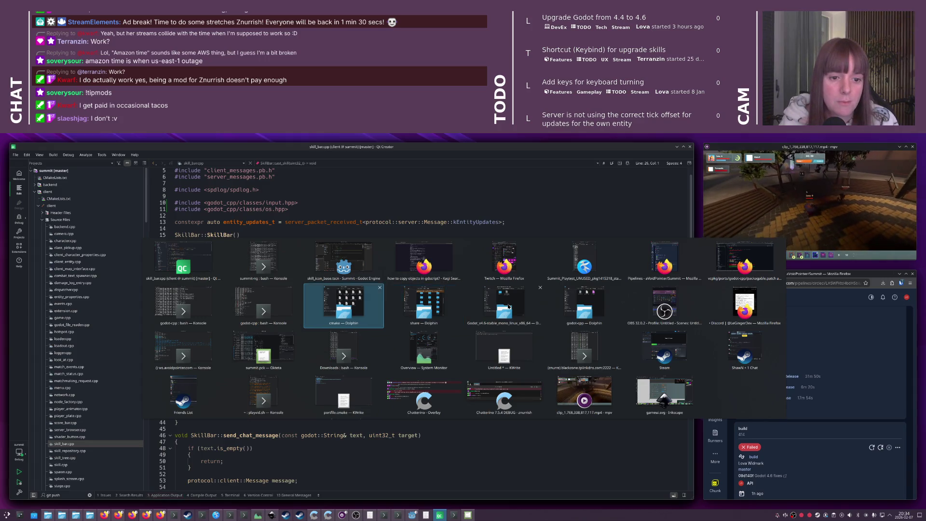
pyautogui.press('Up')
pyautogui.click(500, 296)
pyautogui.press('F8')
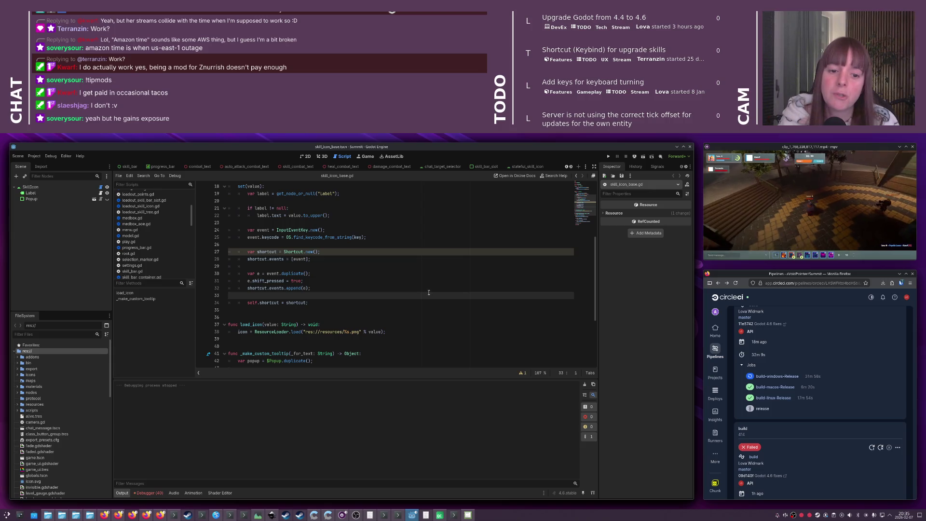
# Run the game with F5, connect to the local server, use the upgrade shortcut, walk forward, then close
pyautogui.click(385, 287)
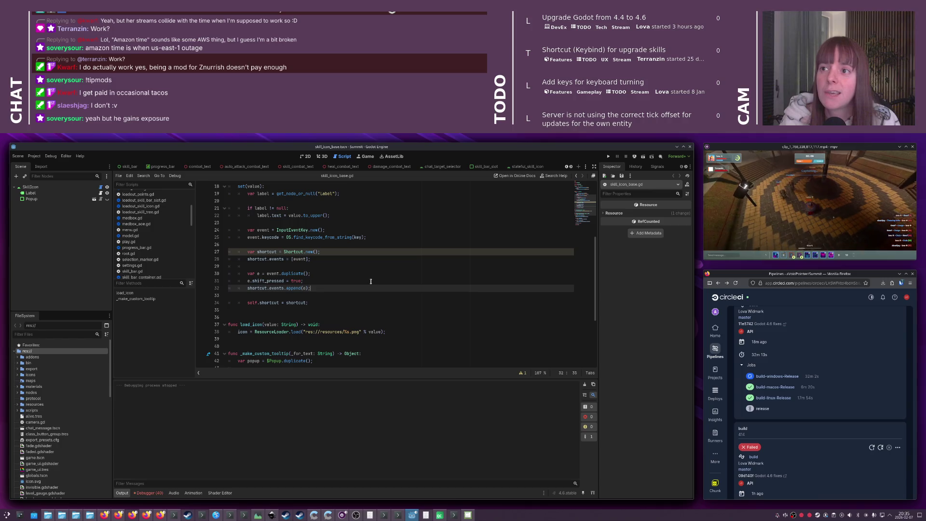
pyautogui.press('F5')
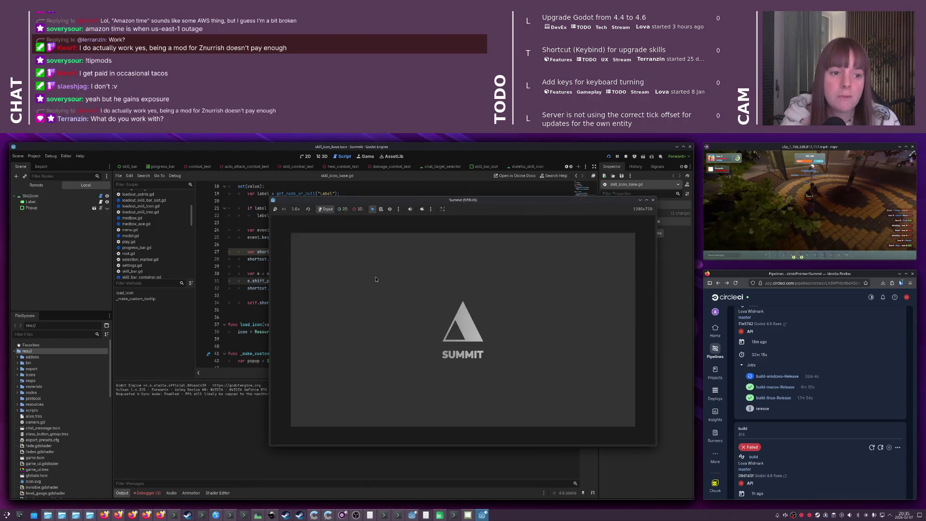
pyautogui.moveTo(422, 202); pyautogui.dragTo(381, 208)
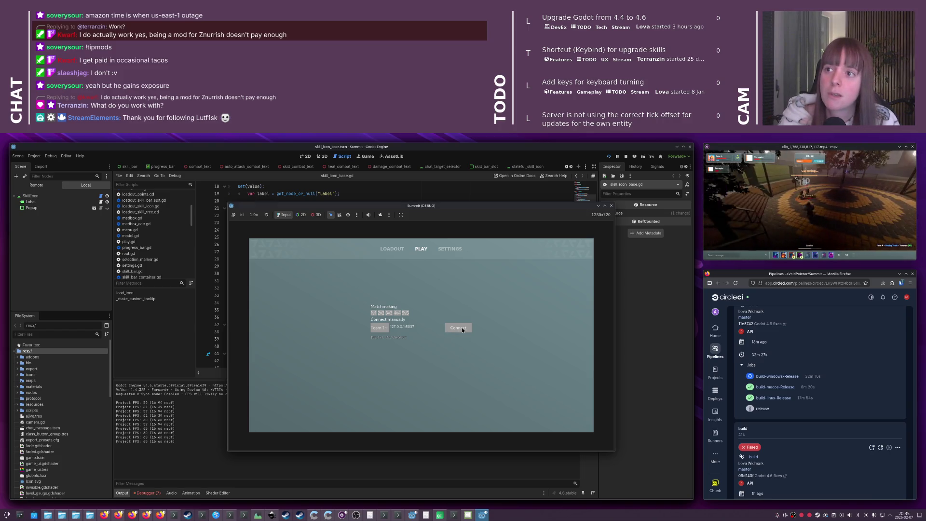
pyautogui.click(461, 329)
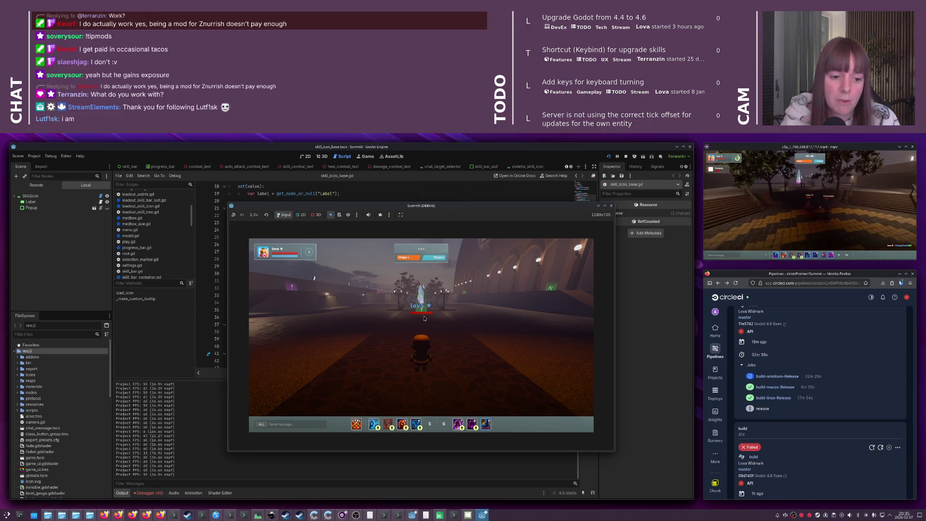
pyautogui.hotkey('ctrl', '3')
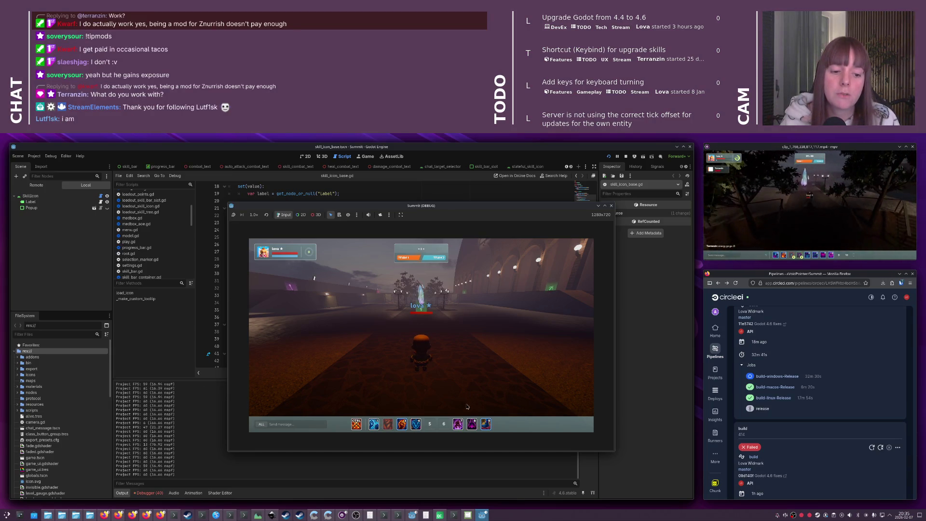
pyautogui.press('w')
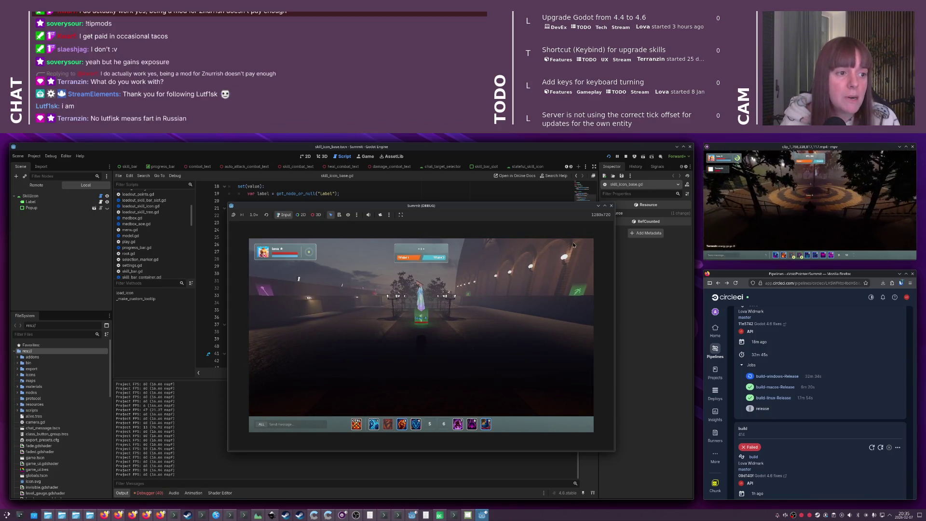
pyautogui.click(613, 207)
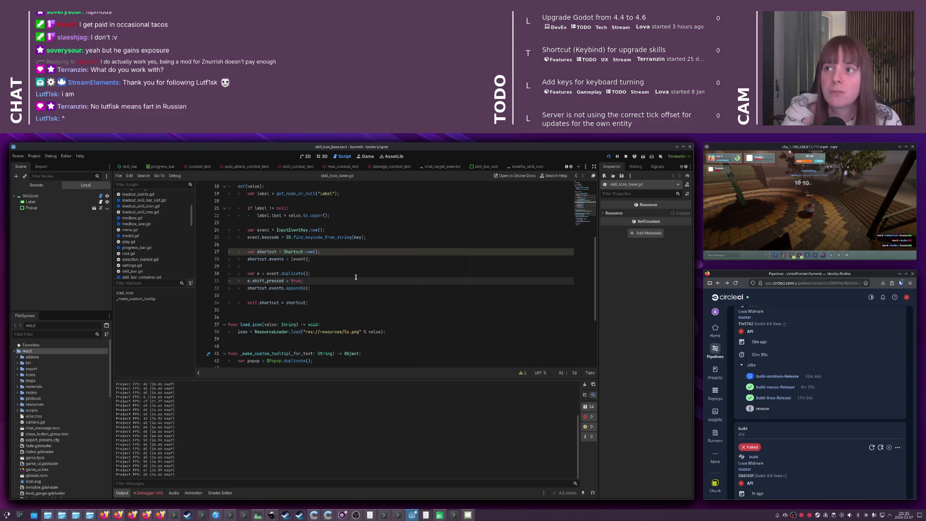
# Rename e to upgrade_event and move its two lines above var shortcut
pyautogui.click(257, 274)
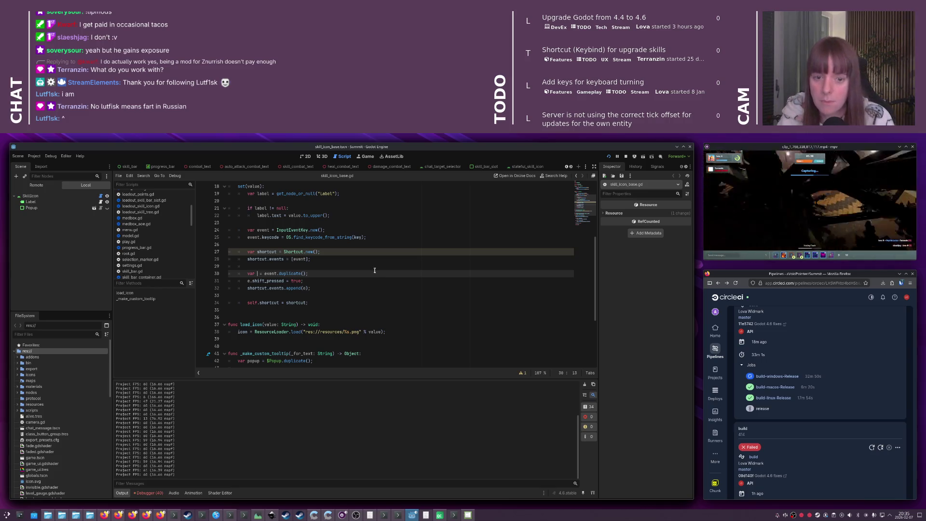
pyautogui.write('upgrade_e')
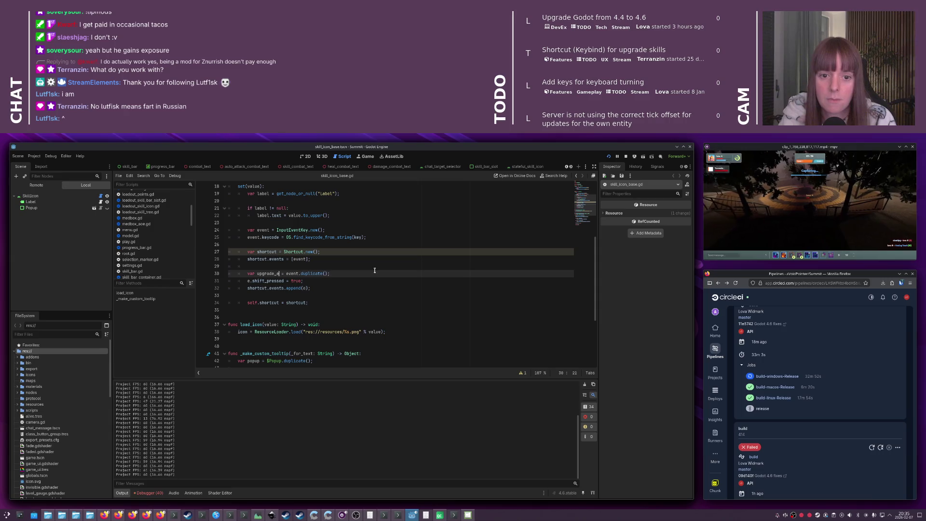
pyautogui.write('vent')
pyautogui.click(250, 282)
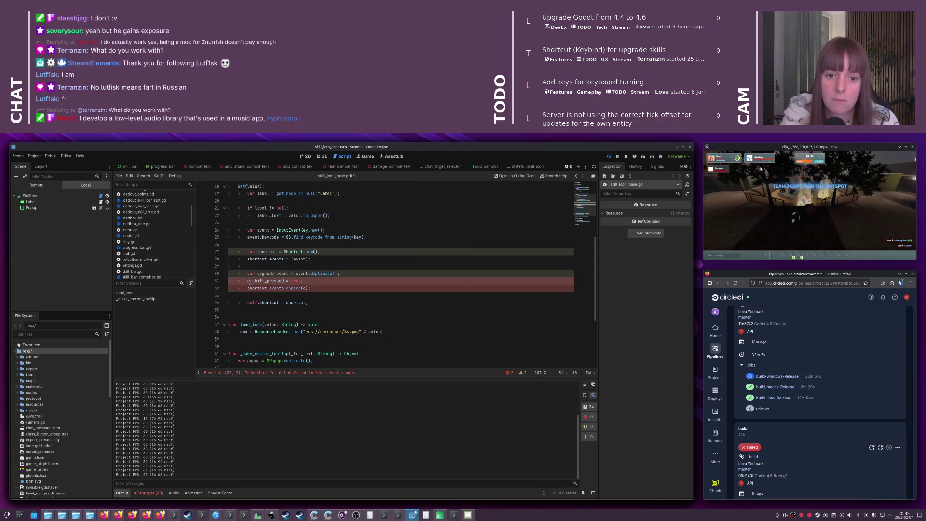
pyautogui.hotkey('shift', 'Up')
pyautogui.hotkey('ctrl', 'c')
pyautogui.hotkey('ctrl', 'shift', 'k')
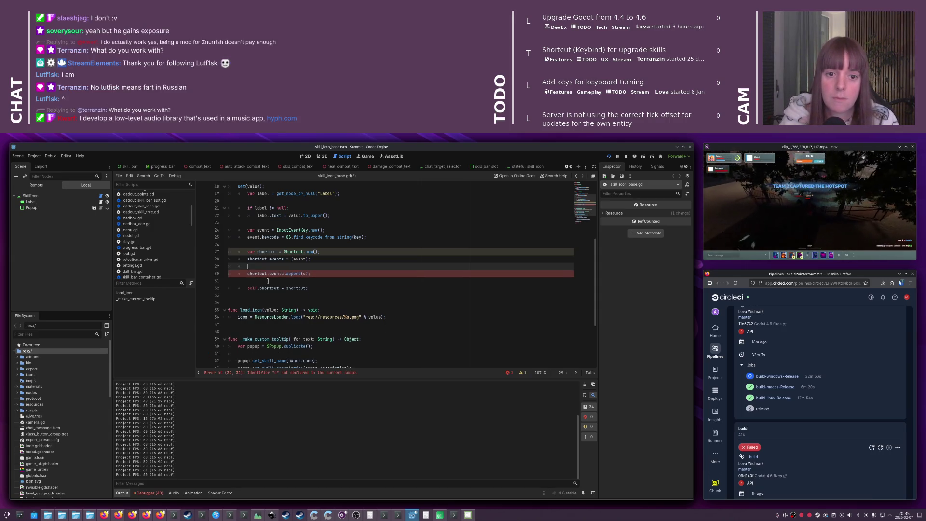
pyautogui.press('Up')
pyautogui.press('Up')
pyautogui.hotkey('ctrl', 'v')
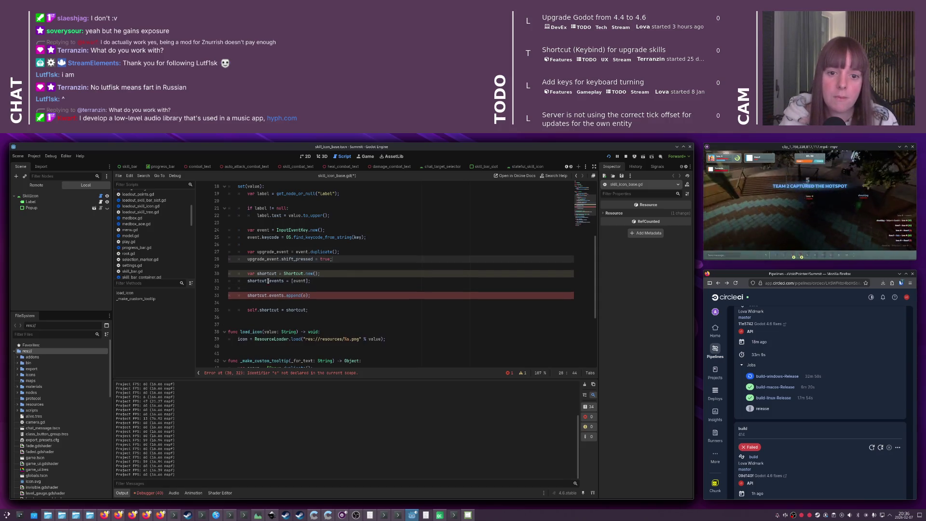
# Add upgrade_event to the shortcut's events array, delete the old append line, and save the script
pyautogui.click(310, 281)
pyautogui.write(',')
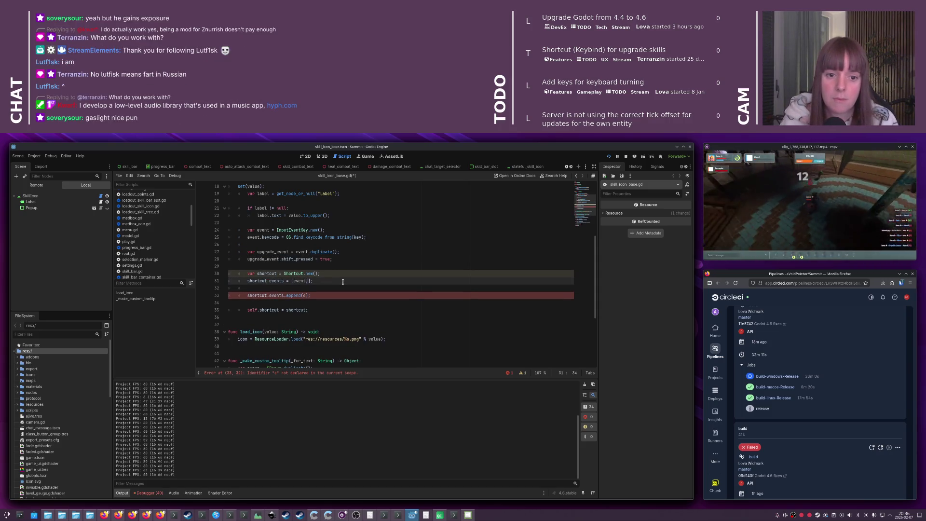
pyautogui.write('upgrade_event')
pyautogui.press('Down')
pyautogui.hotkey('ctrl', 'shift', 'k')
pyautogui.hotkey('ctrl', 'shift', 'k')
pyautogui.hotkey('ctrl', 's')
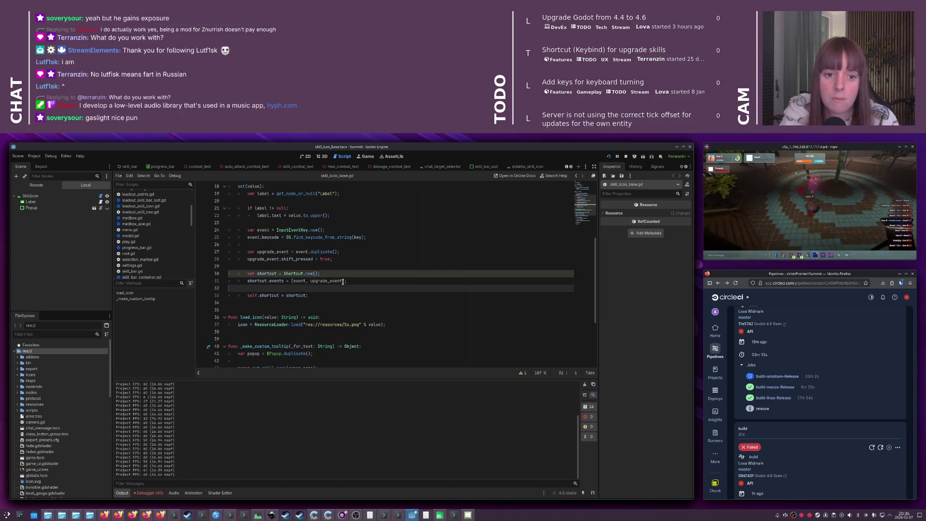
# Stop the running Summit debug session
pyautogui.click(365, 274)
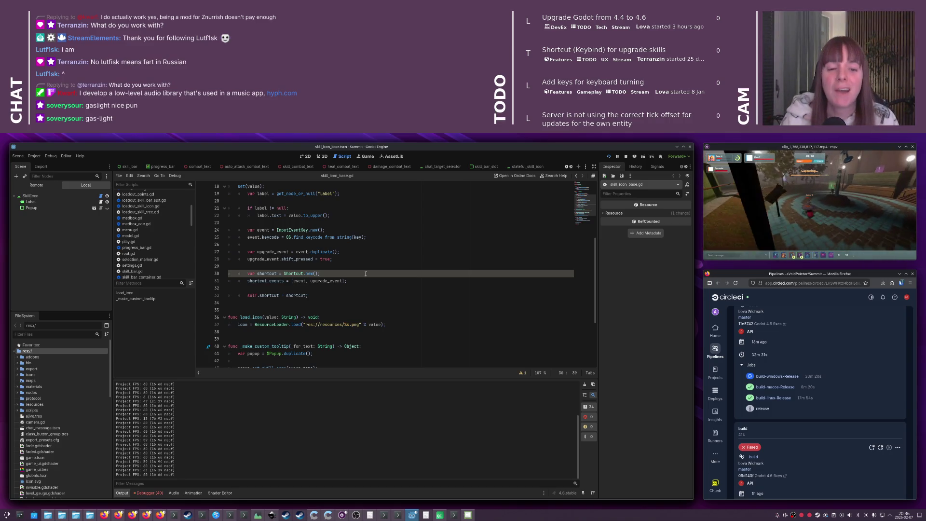
pyautogui.click(359, 268)
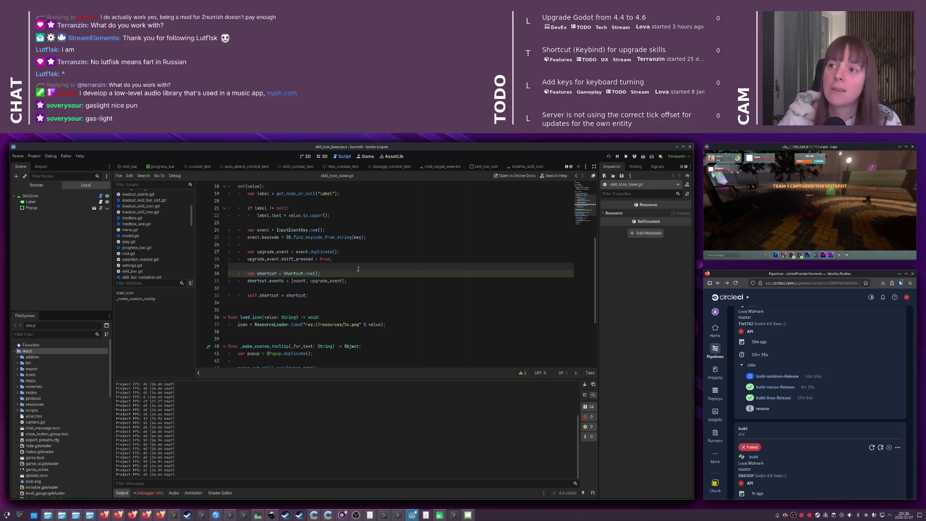
pyautogui.click(343, 261)
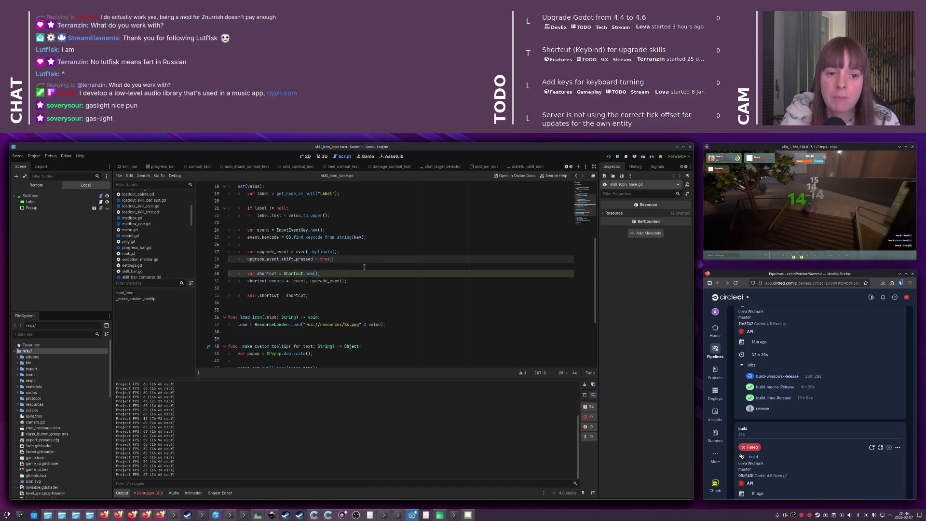
pyautogui.click(364, 267)
pyautogui.press('F8')
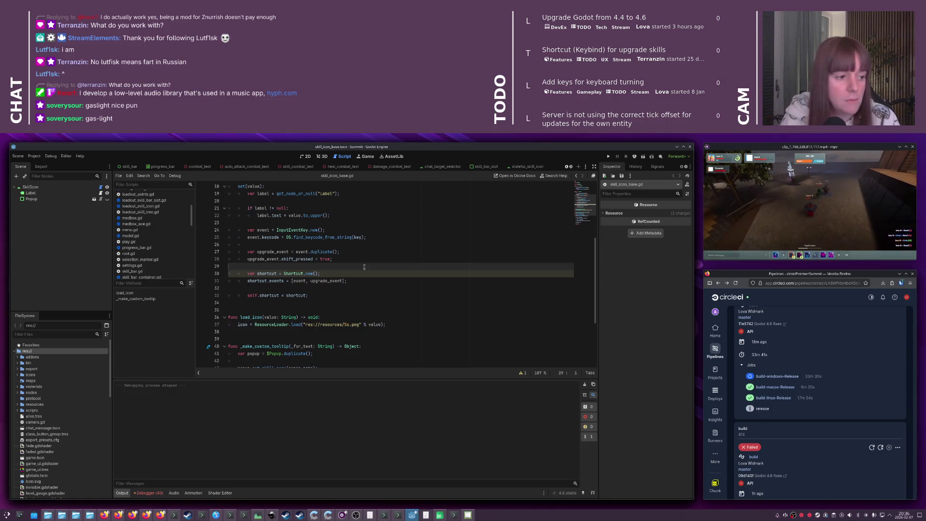
# Relaunch Summit, connect to the local server, walk to the Crystal and cast Barrage at it
pyautogui.press('F5')
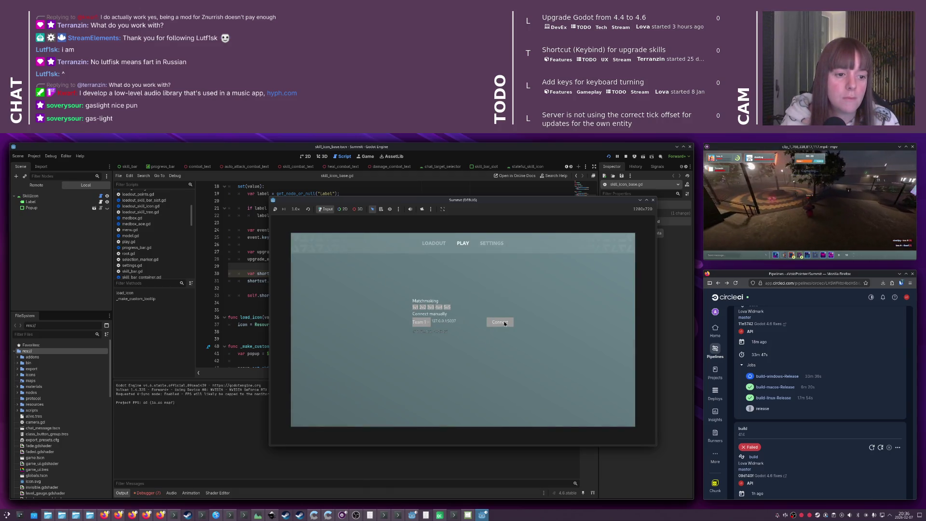
pyautogui.click(503, 322)
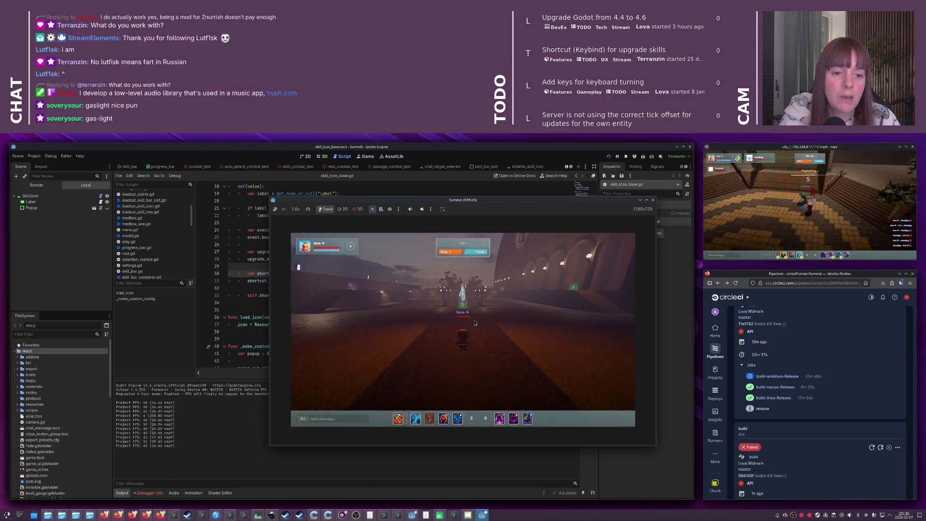
pyautogui.press('w')
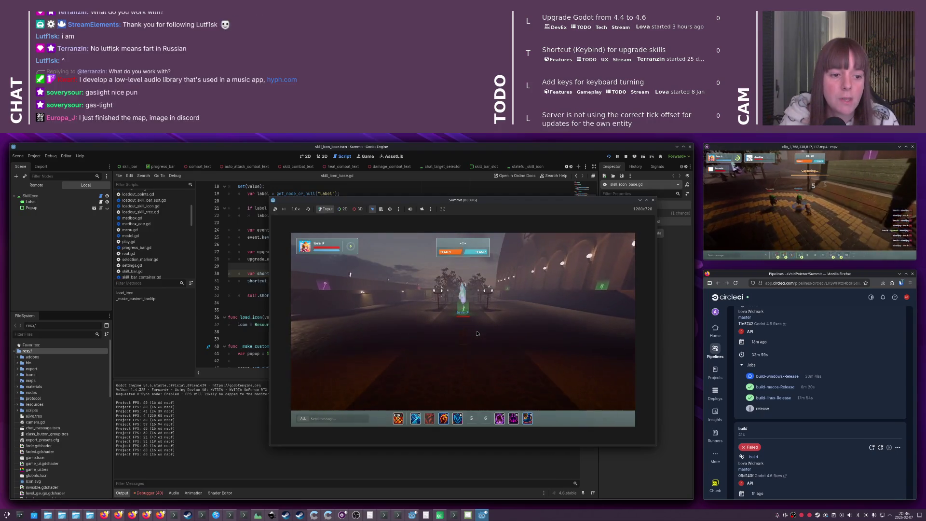
pyautogui.press('w')
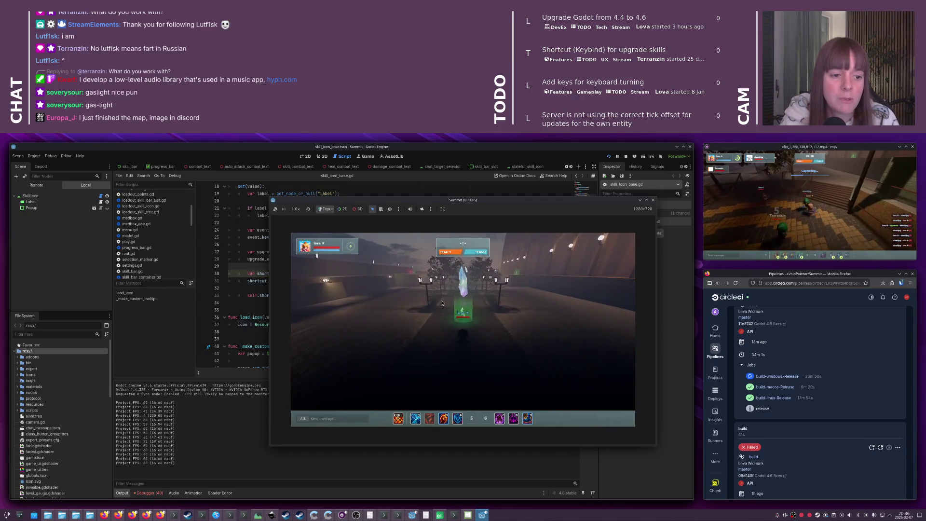
pyautogui.click(449, 293)
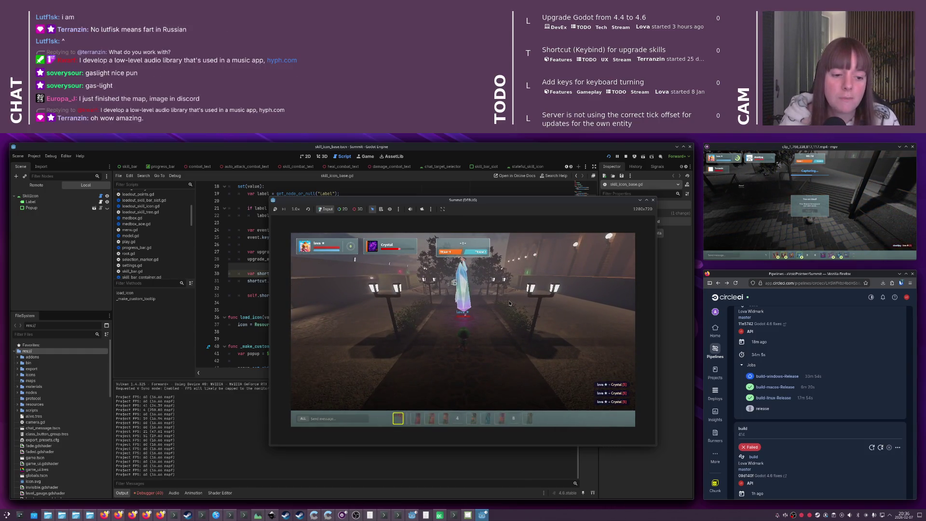
pyautogui.press('2')
pyautogui.press('w')
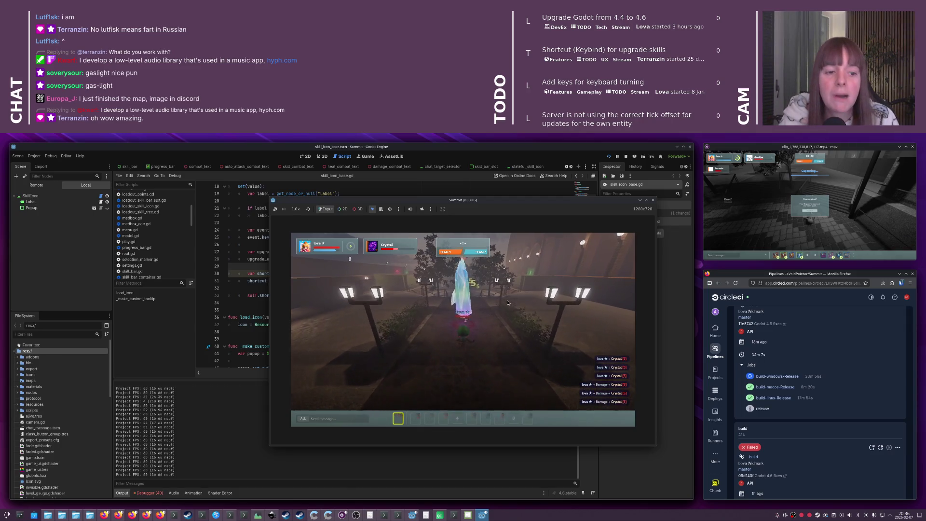
pyautogui.click(507, 303)
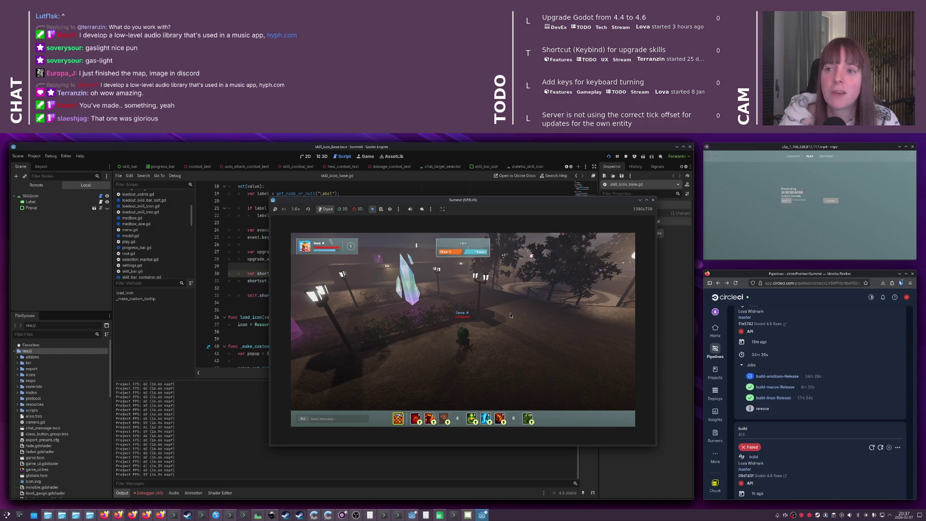
# Orbit around the Crystal, cast Psychic Lance and skill 2 on it, then leave the game
pyautogui.moveTo(510, 315)
pyautogui.mouseDown()
pyautogui.moveTo(427, 314)
pyautogui.moveTo(451, 303)
pyautogui.mouseUp()
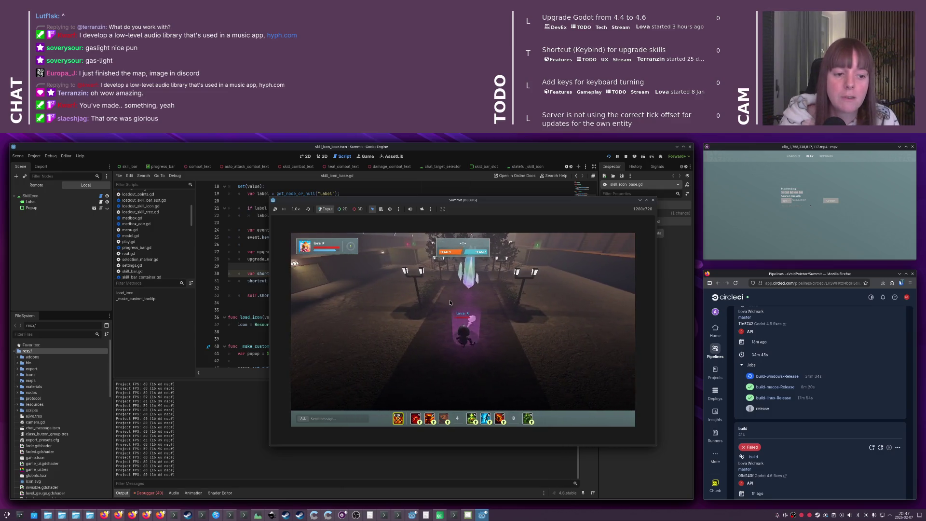
pyautogui.click(450, 302)
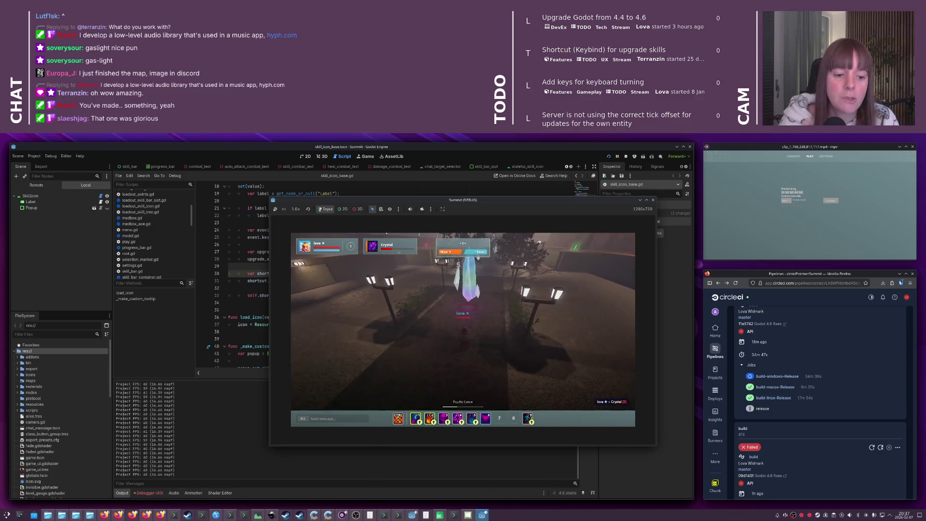
pyautogui.moveTo(450, 303)
pyautogui.mouseDown()
pyautogui.moveTo(483, 301)
pyautogui.moveTo(494, 315)
pyautogui.mouseUp()
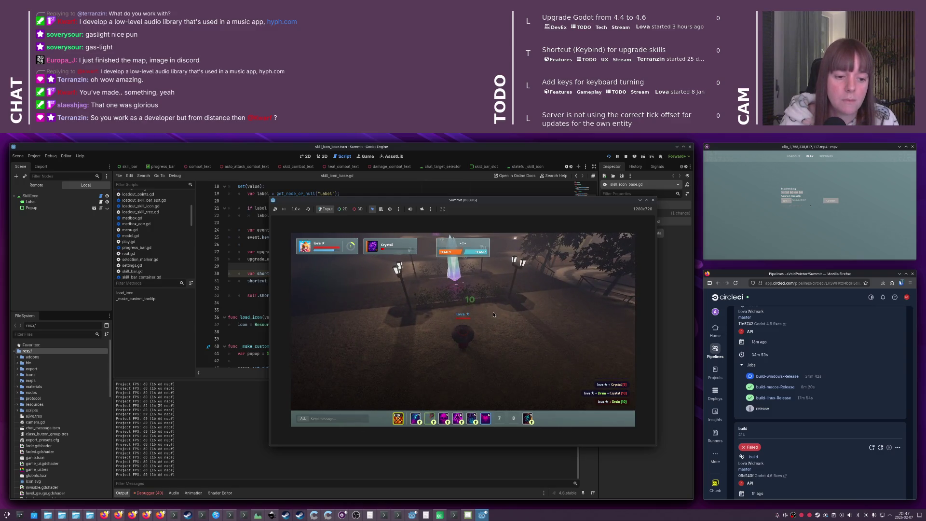
pyautogui.press('2')
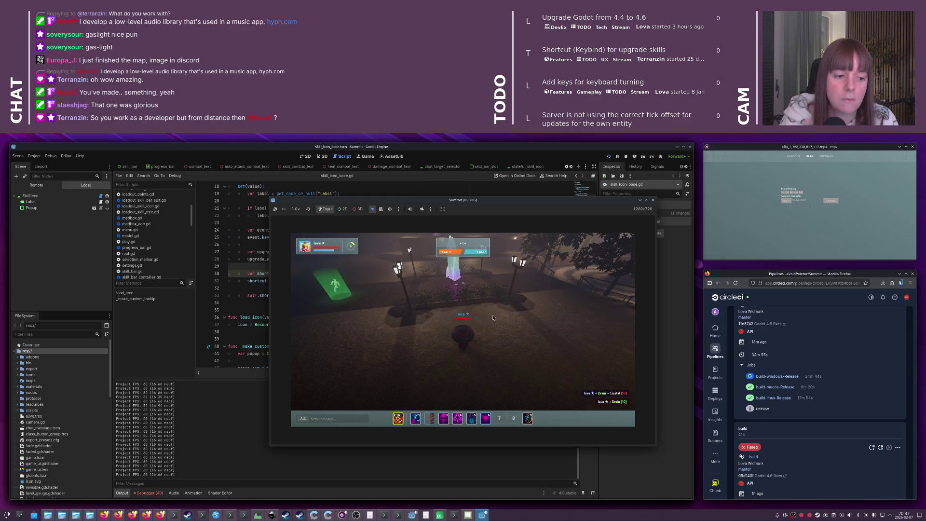
pyautogui.scroll(3, 492, 315)
pyautogui.moveTo(492, 315)
pyautogui.mouseDown()
pyautogui.moveTo(453, 315)
pyautogui.moveTo(616, 215)
pyautogui.mouseUp()
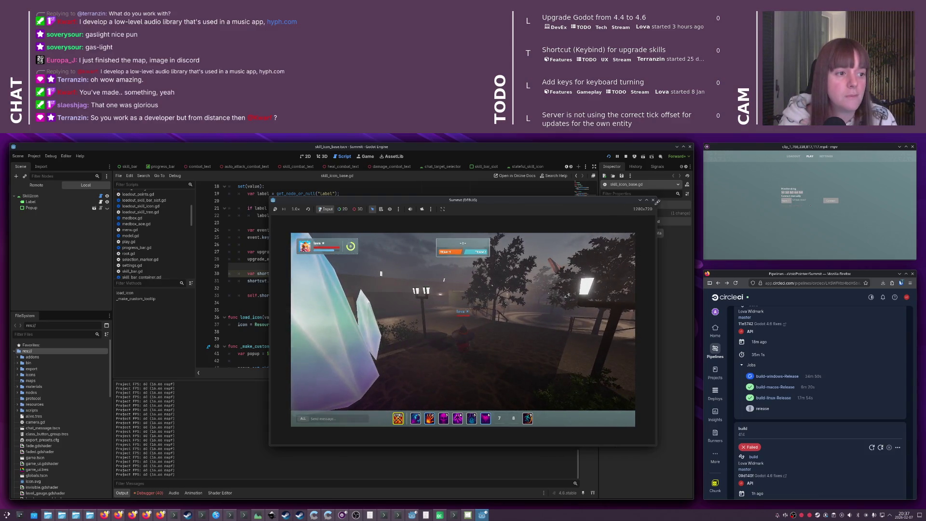
pyautogui.hotkey('alt', 'Tab')
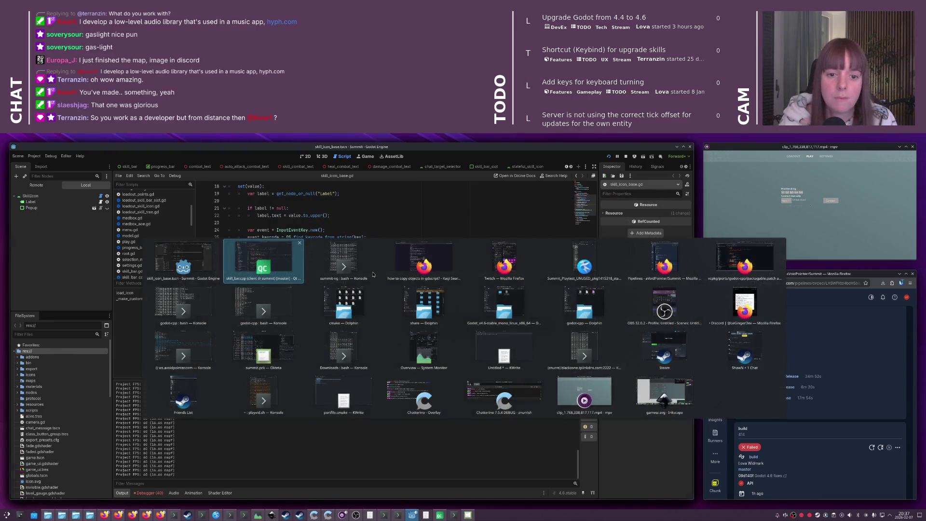
# Open the Git commit and review the game.cpp, skill_bar.cpp, alive.tres and mtl_crystal.tres diffs
pyautogui.write('git com')
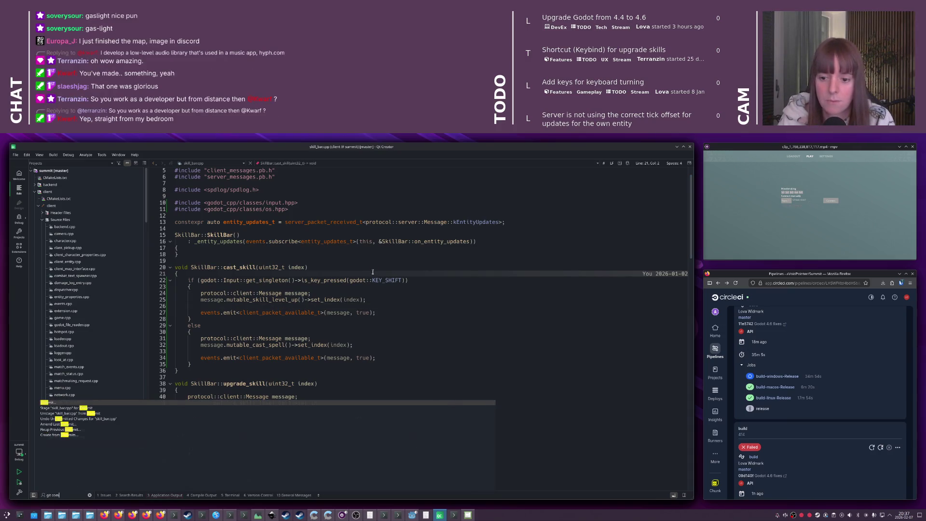
pyautogui.press('Return')
pyautogui.doubleClick(490, 237)
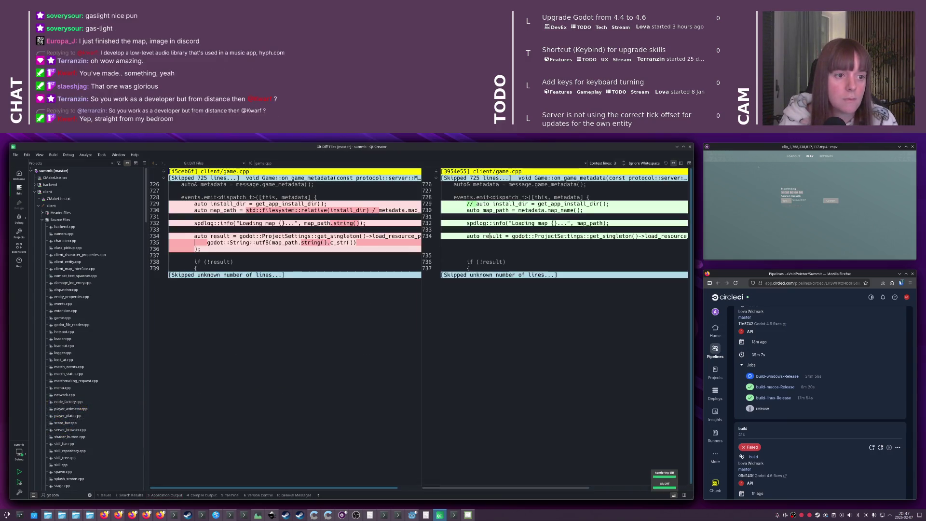
pyautogui.hotkey('ctrl', 'w')
pyautogui.doubleClick(492, 249)
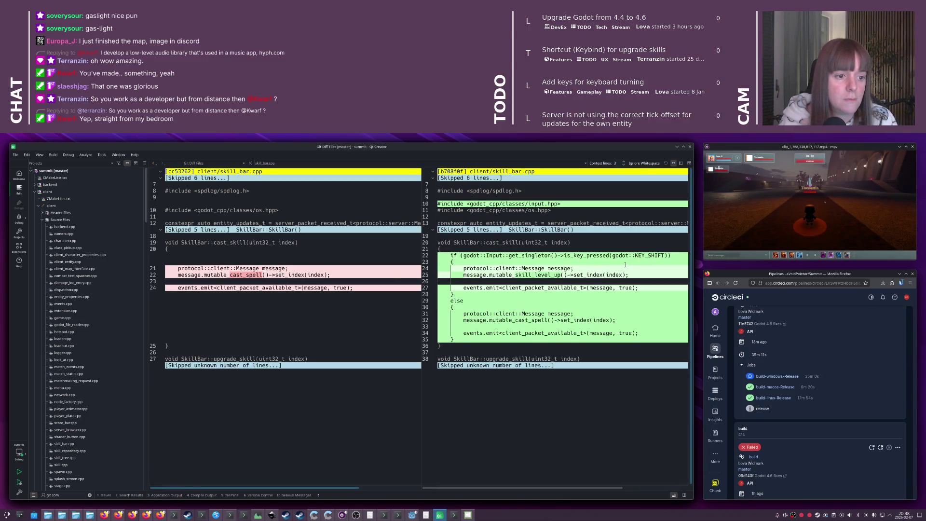
pyautogui.hotkey('ctrl', 'w')
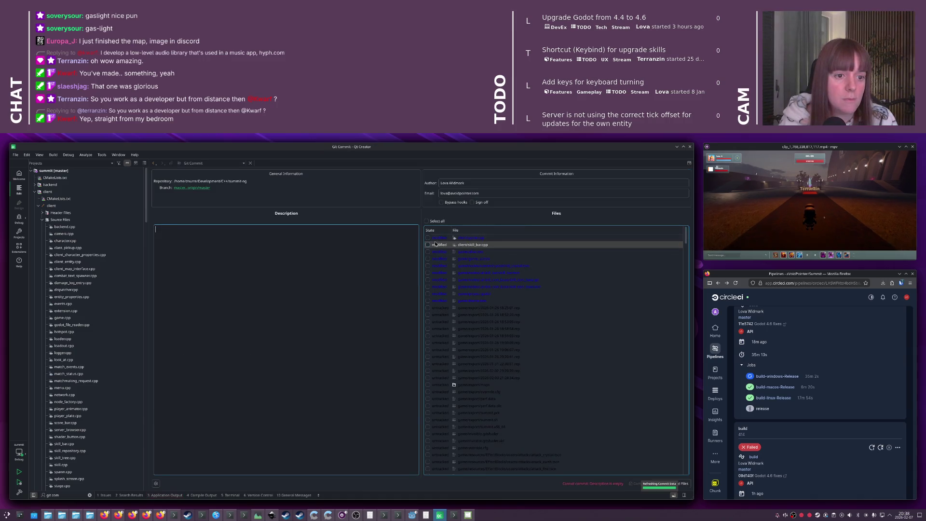
pyautogui.doubleClick(478, 251)
pyautogui.hotkey('ctrl', 'w')
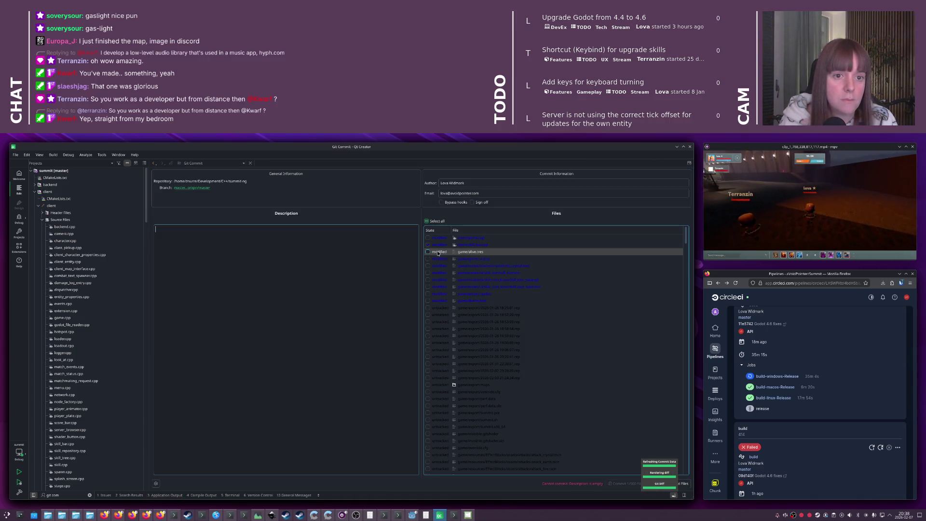
pyautogui.press('space')
pyautogui.doubleClick(473, 258)
pyautogui.hotkey('ctrl', 'w')
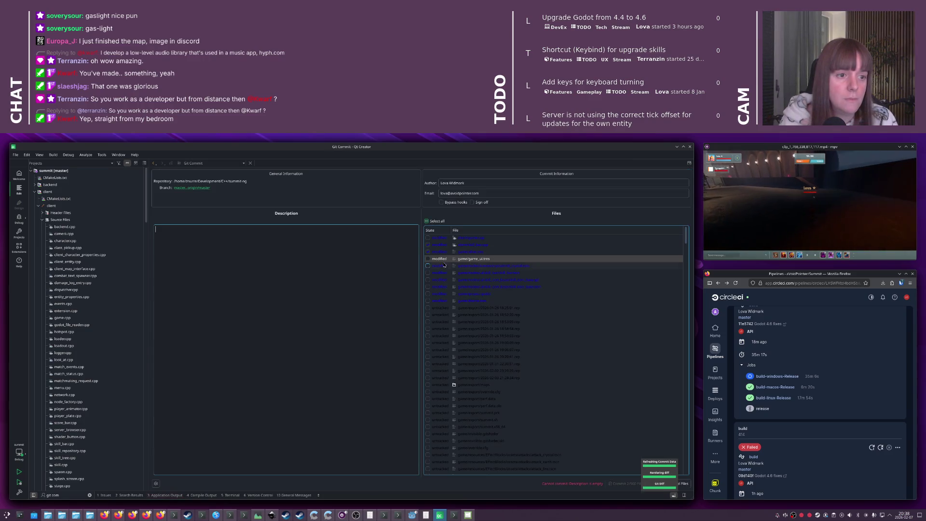
pyautogui.press('space')
pyautogui.doubleClick(476, 260)
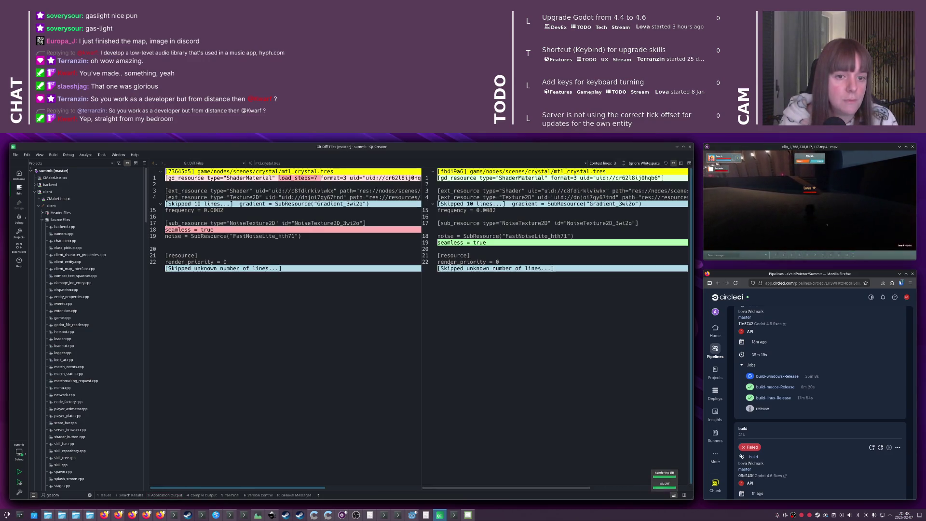
pyautogui.hotkey('ctrl', 'w')
# Review the skill_bar.tscn, skill_icon_base.gd, skill_icon_base.tscn and project.godot diffs
pyautogui.doubleClick(476, 273)
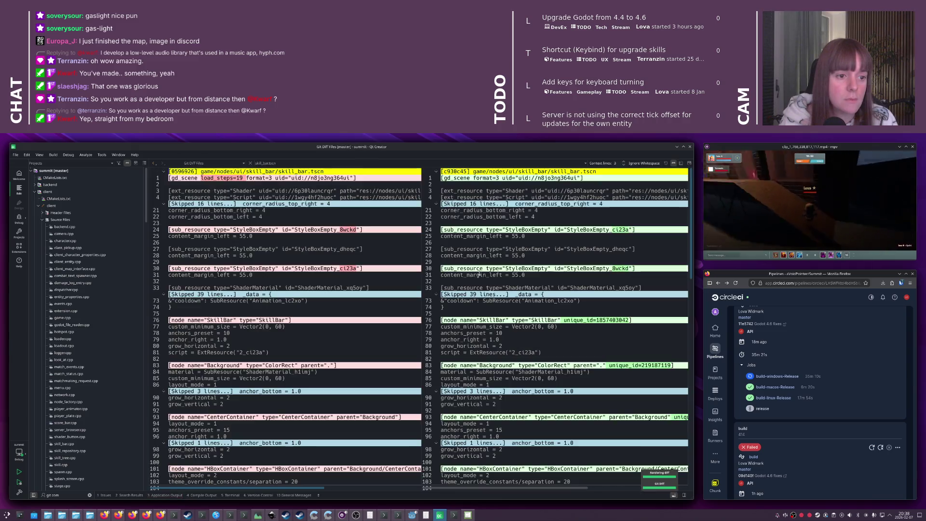
pyautogui.scroll(-20, 502, 285)
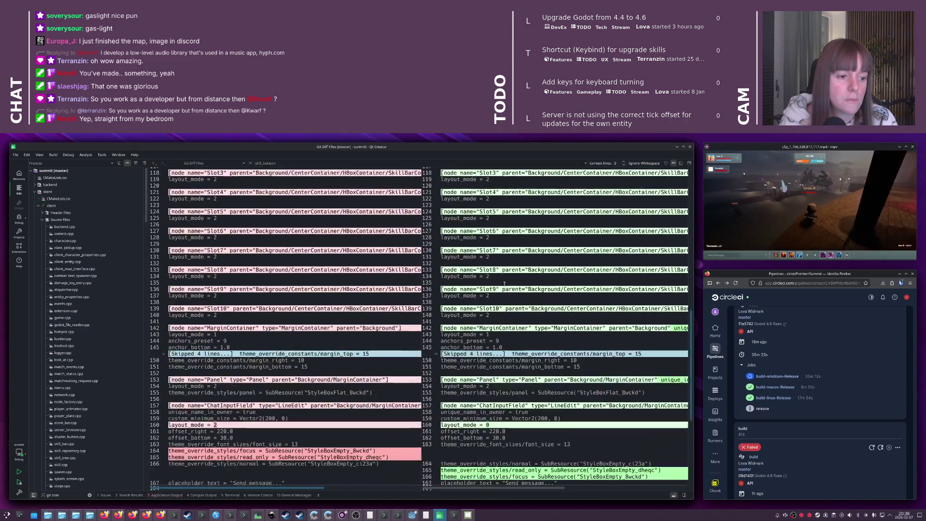
pyautogui.scroll(-1, 503, 285)
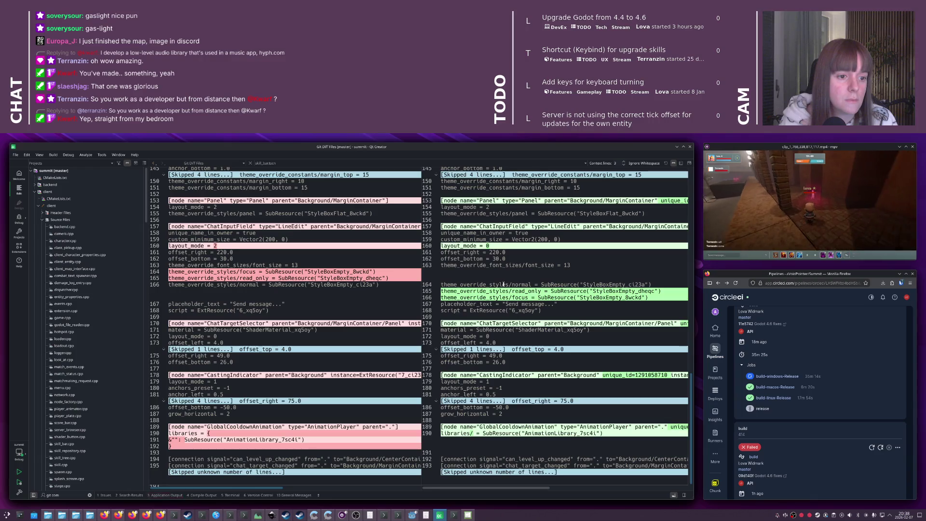
pyautogui.scroll(20, 503, 284)
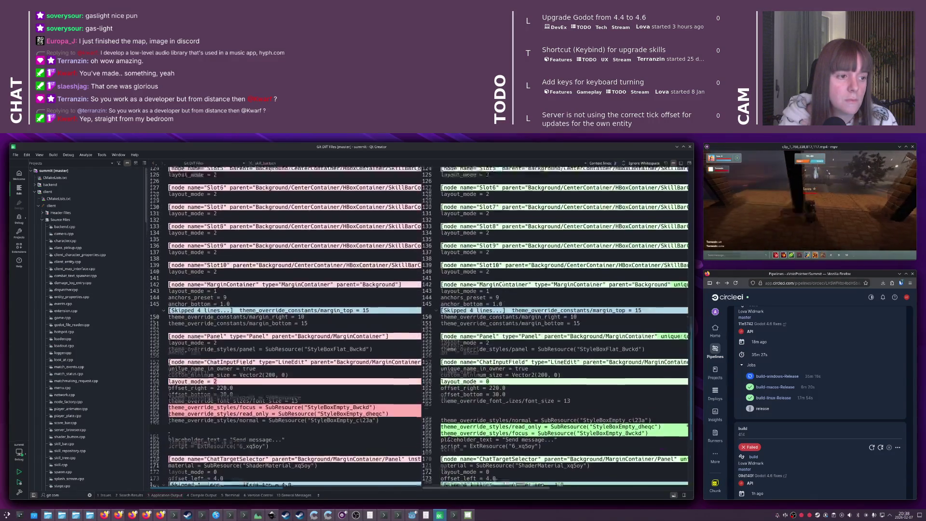
pyautogui.hotkey('alt', 'g')
pyautogui.hotkey('alt', 'c')
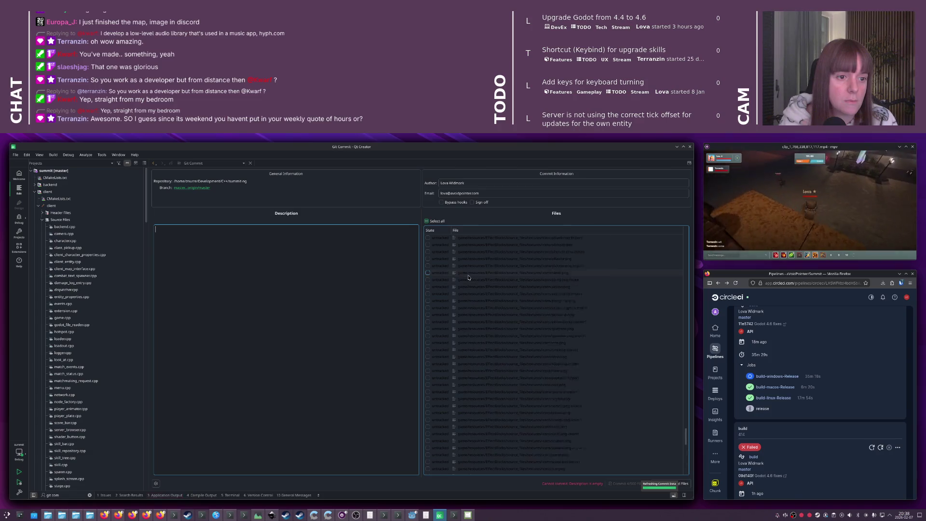
pyautogui.scroll(15, 468, 277)
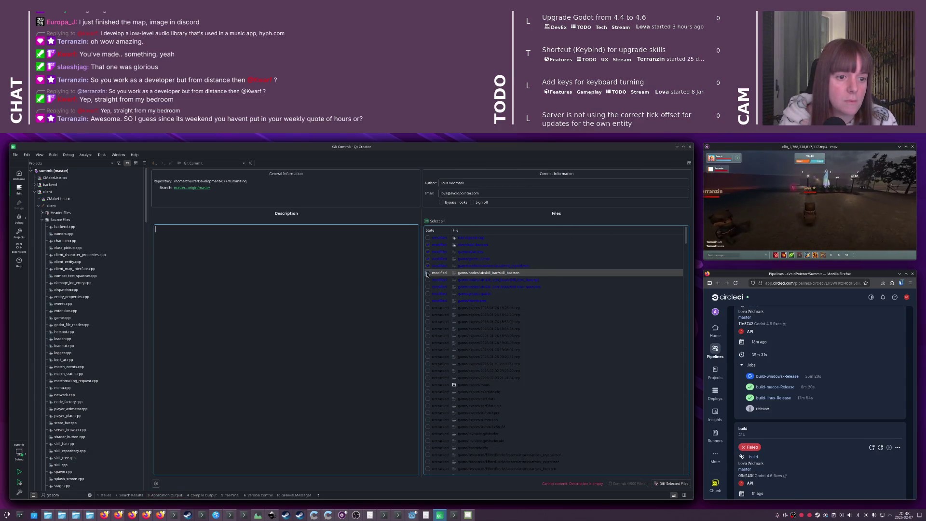
pyautogui.doubleClick(479, 280)
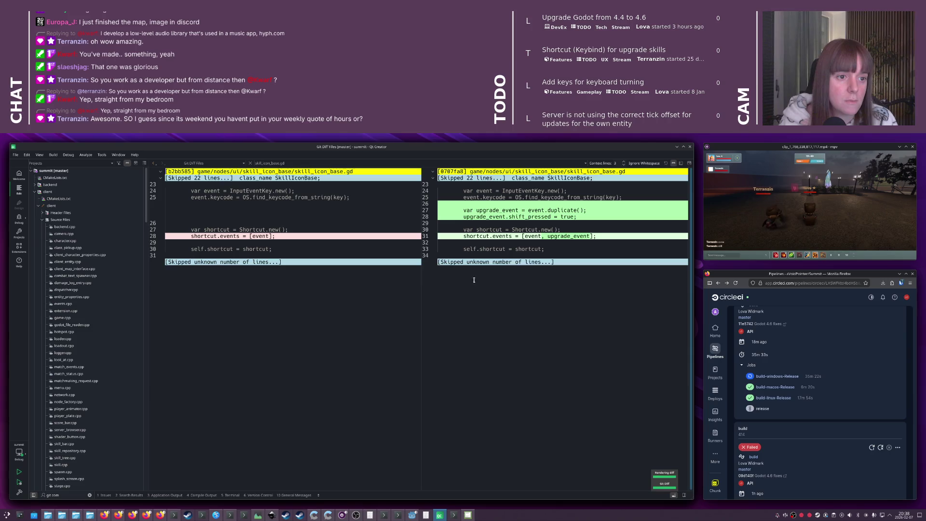
pyautogui.hotkey('ctrl', 'w')
pyautogui.doubleClick(497, 282)
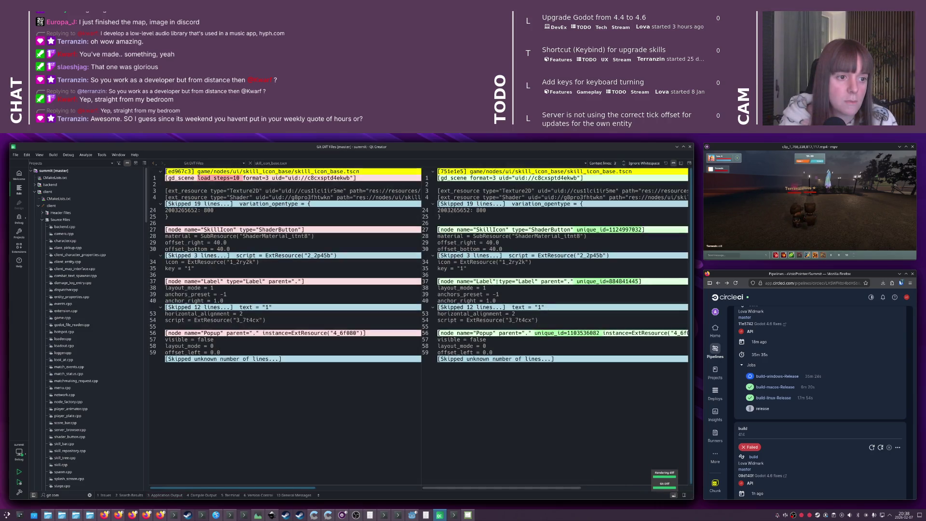
pyautogui.hotkey('ctrl', 'w')
pyautogui.doubleClick(483, 293)
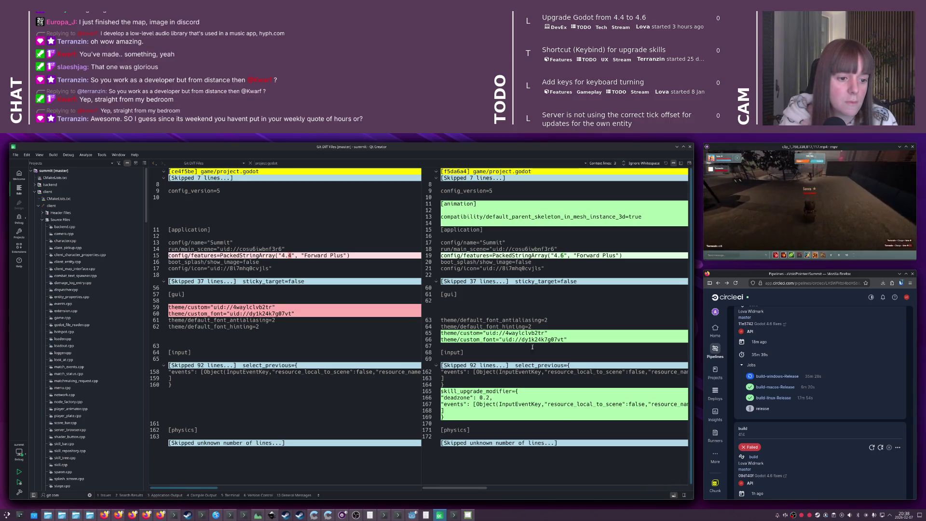
pyautogui.hotkey('alt', 'Tab')
pyautogui.hotkey('alt', 'Tab')
pyautogui.hotkey('alt', 'Tab')
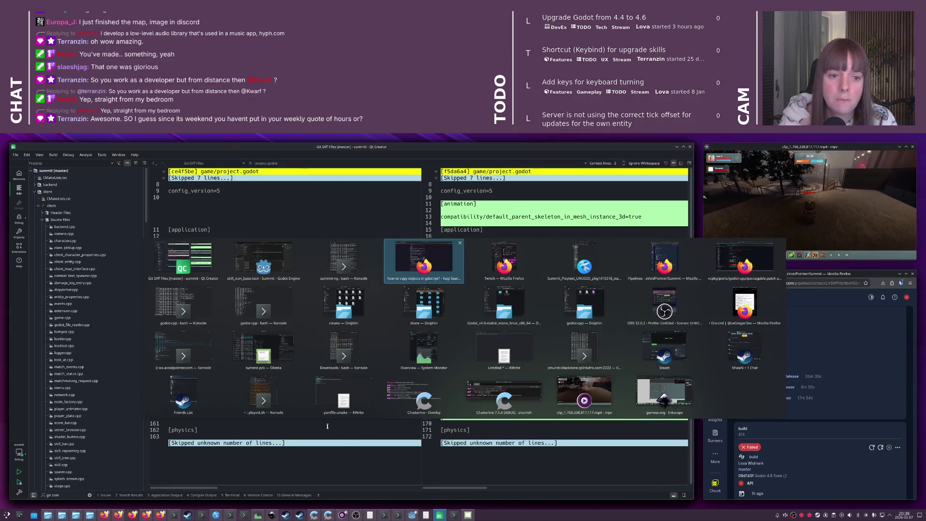
# Remove skill_upgrade_modifier from the Input Map in Project Settings, then return to Qt Creator
pyautogui.hotkey('shift', 'alt', 'Tab')
pyautogui.hotkey('shift', 'alt', 'Tab')
pyautogui.hotkey('shift', 'alt', 'Tab')
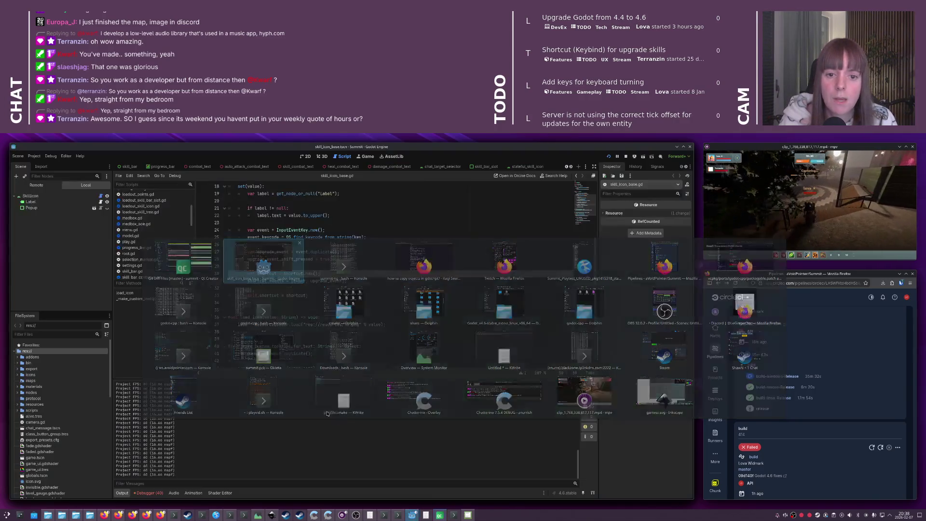
pyautogui.click(34, 156)
pyautogui.click(38, 165)
pyautogui.scroll(-10, 63, 287)
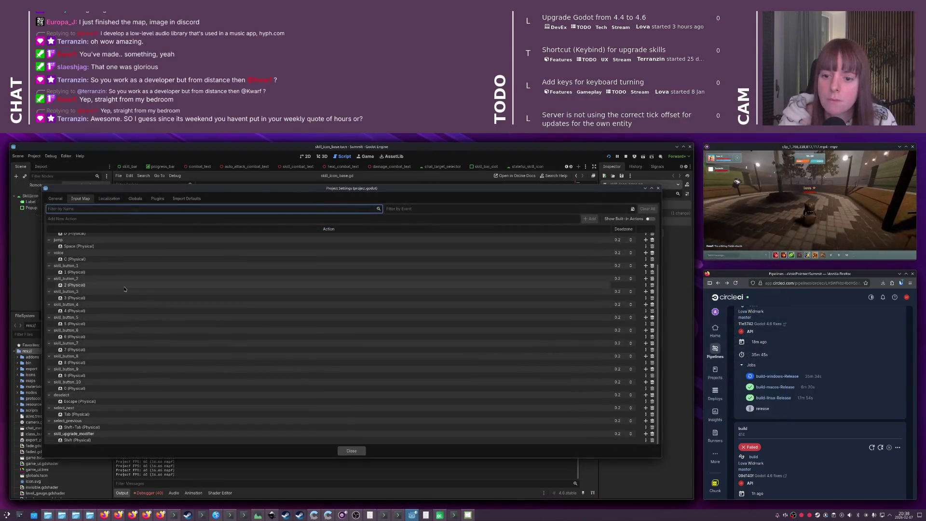
pyautogui.doubleClick(73, 434)
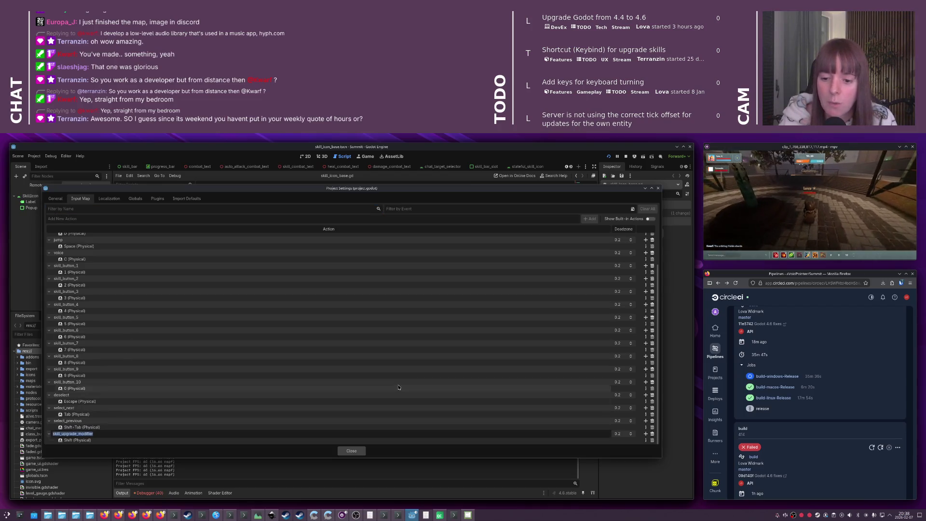
pyautogui.press('Escape')
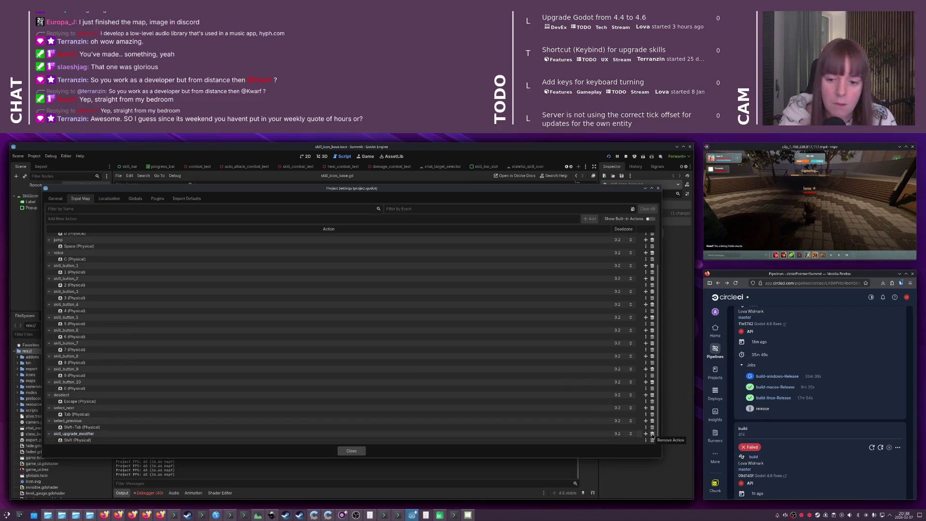
pyautogui.click(653, 434)
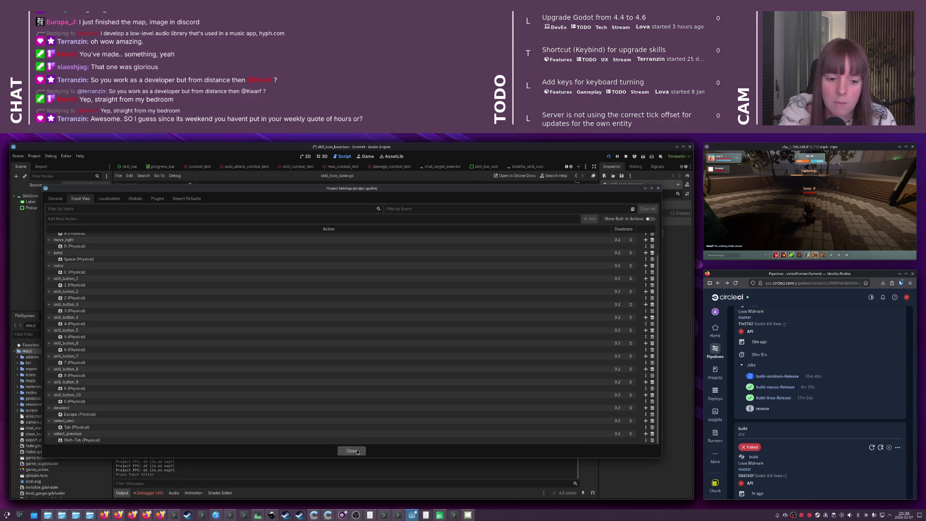
pyautogui.click(351, 450)
pyautogui.click(342, 297)
pyautogui.hotkey('alt', 'Tab')
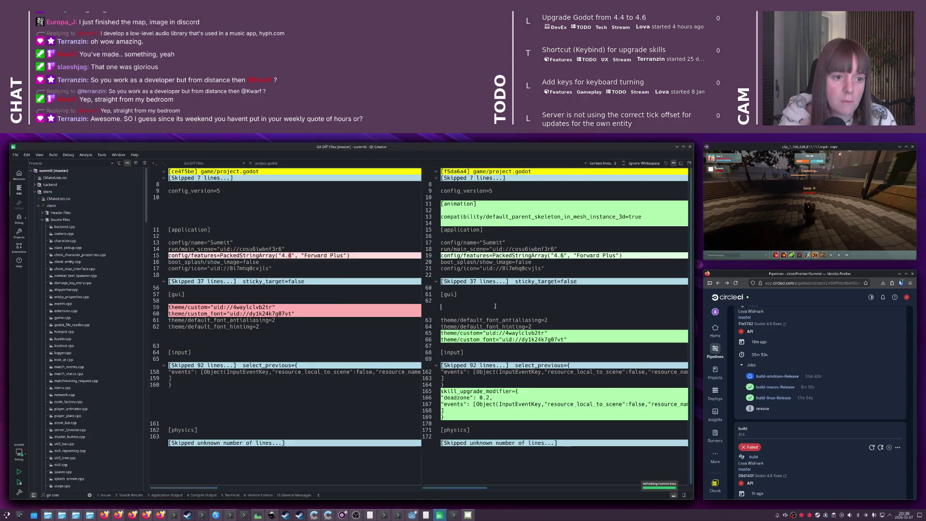
# Recheck the project.godot diff and review the game/theme.tres diff
pyautogui.hotkey('alt', 'g')
pyautogui.hotkey('alt', 'c')
pyautogui.doubleClick(473, 294)
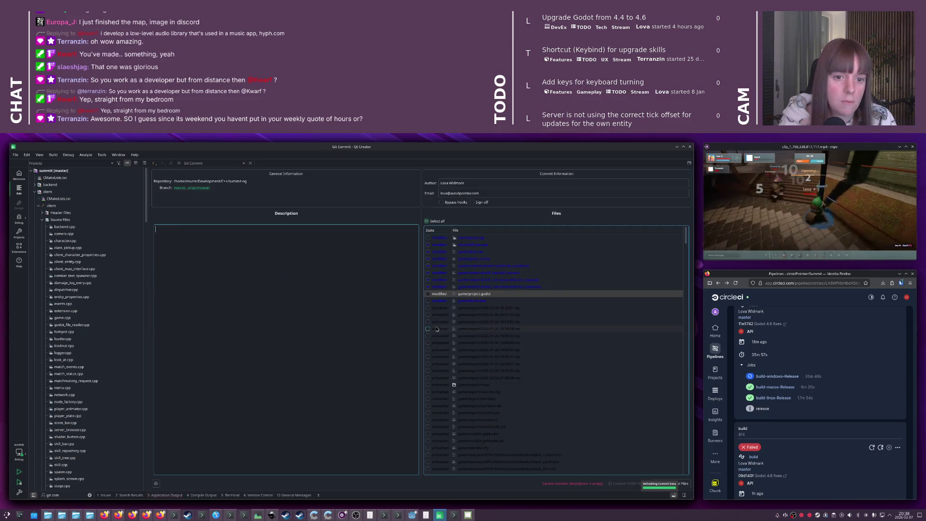
pyautogui.hotkey('alt', 'g')
pyautogui.hotkey('alt', 'c')
pyautogui.doubleClick(479, 301)
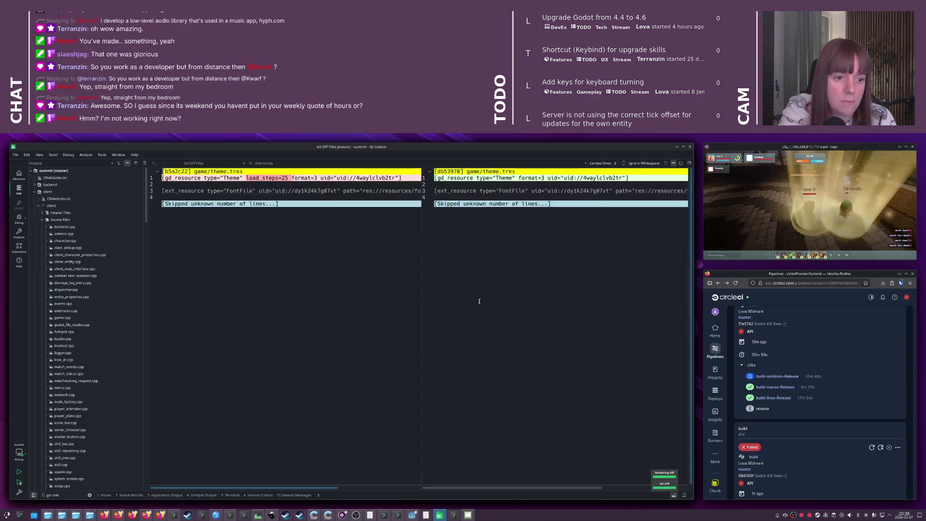
pyautogui.hotkey('alt', 'g')
# Commit with the message 'Skill upgrades with key modifier', including theme.tres
pyautogui.hotkey('alt', 'c')
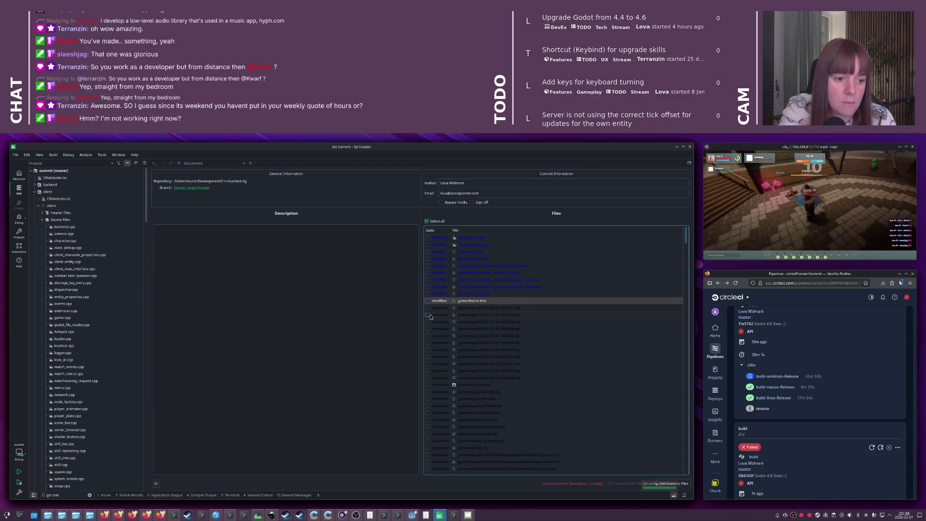
pyautogui.click(317, 310)
pyautogui.write('Skill upgr')
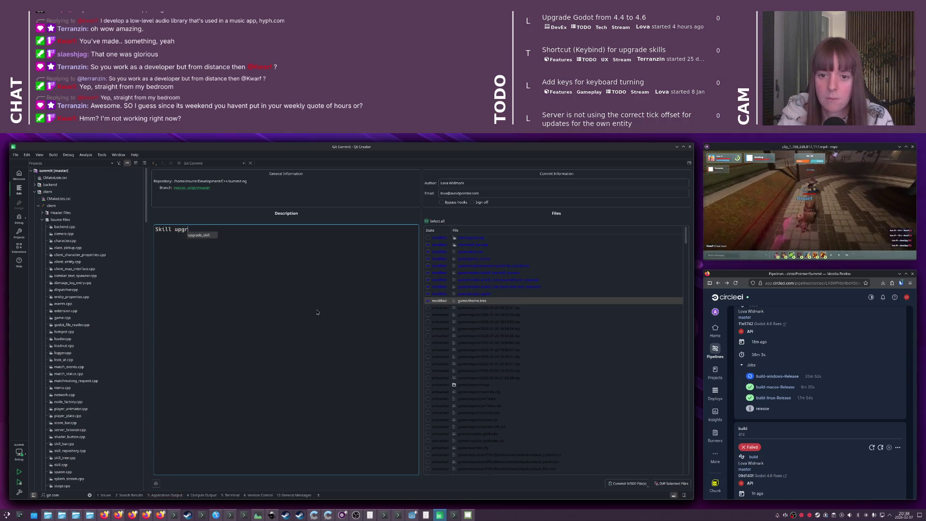
pyautogui.write('ades with')
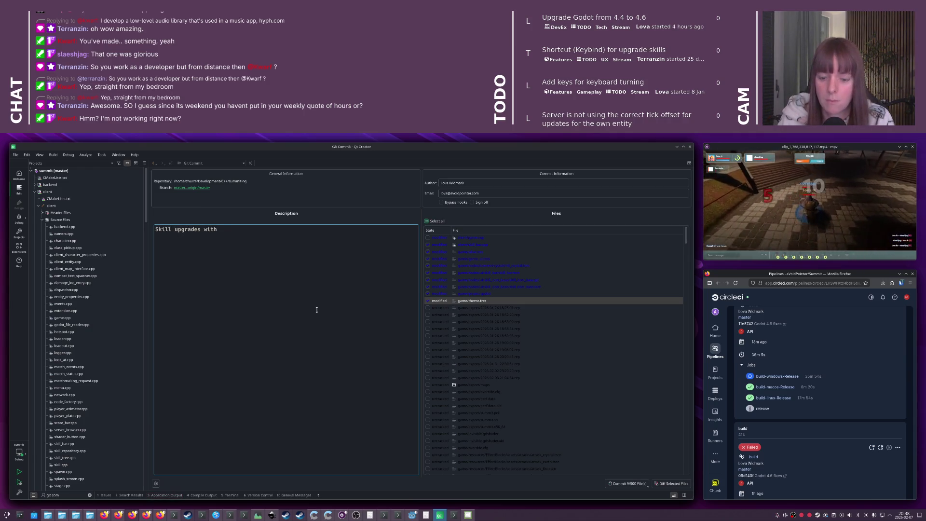
pyautogui.write(' key modifier')
pyautogui.hotkey('ctrl', 'Left')
pyautogui.write('key')
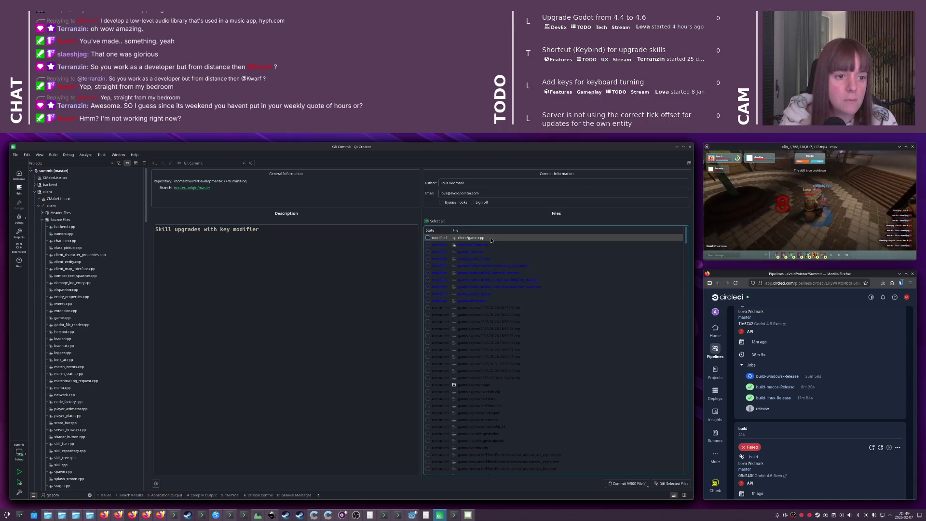
pyautogui.click(428, 251)
pyautogui.scroll(-20, 511, 253)
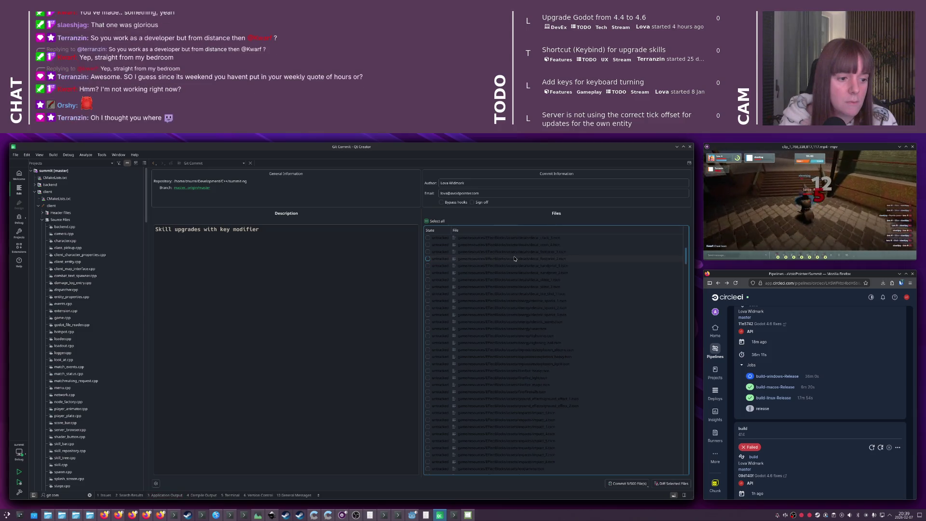
pyautogui.scroll(-20, 569, 449)
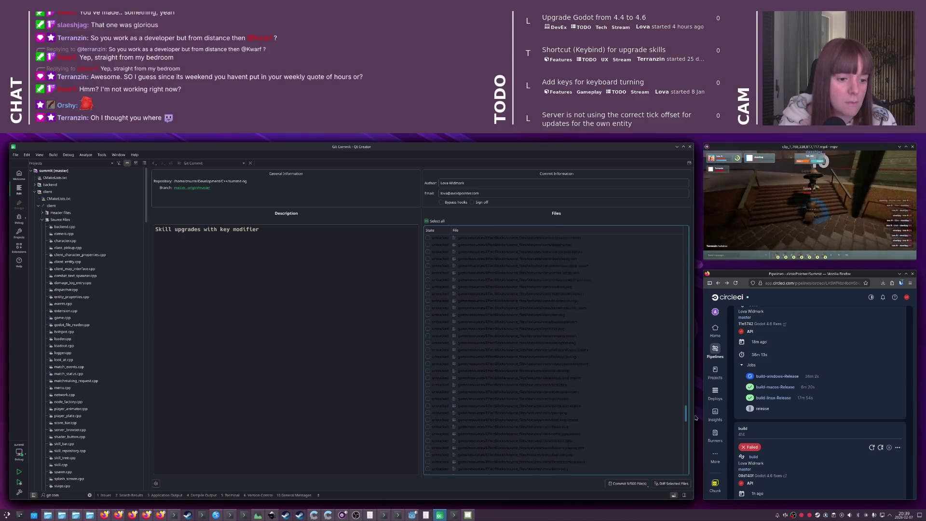
pyautogui.scroll(10, 682, 456)
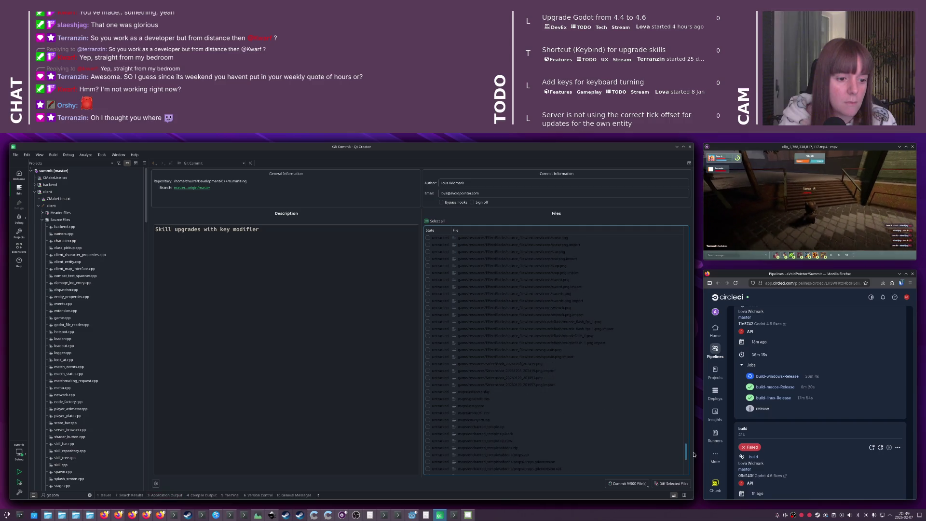
pyautogui.moveTo(694, 456); pyautogui.dragTo(655, 233)
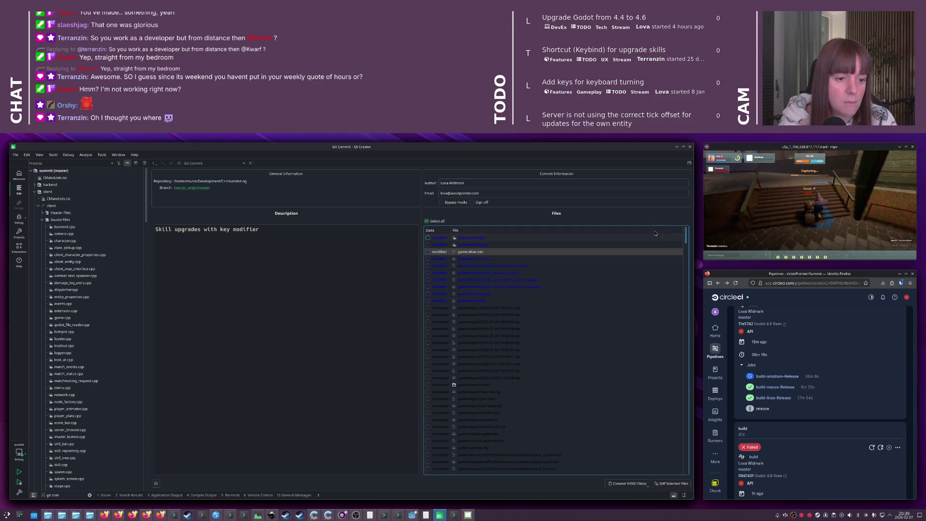
pyautogui.click(627, 483)
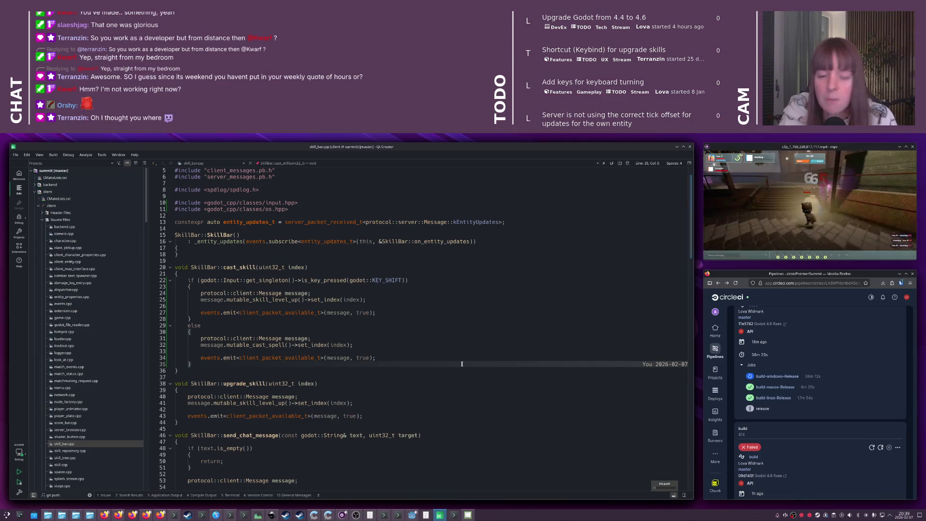
# Switch to Firefox's first tab and open the 'Shortcut (Keybind) for upgrade skills' forum discussion
pyautogui.hotkey('alt', 'Tab')
pyautogui.hotkey('alt', 'Tab')
pyautogui.hotkey('alt', 'Tab')
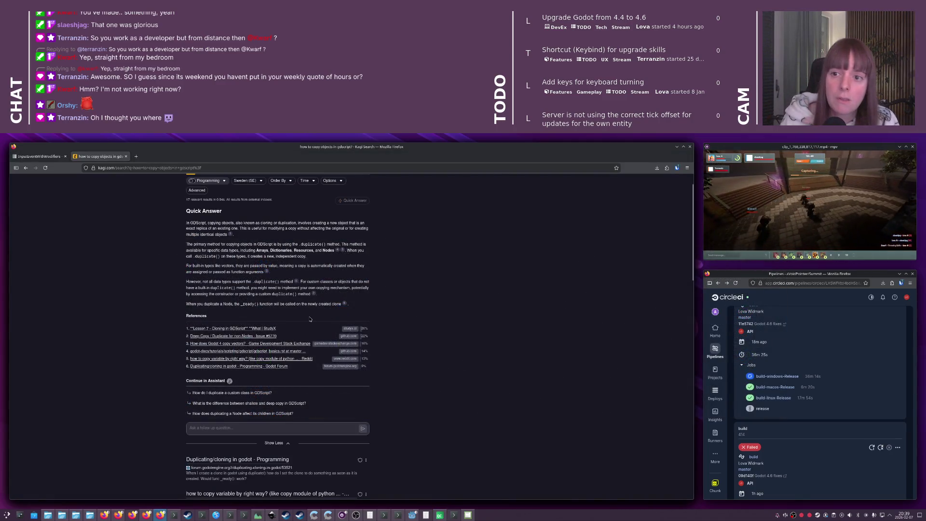
pyautogui.hotkey('alt', 'Tab')
pyautogui.hotkey('alt', 'Tab')
pyautogui.hotkey('alt', 'Tab')
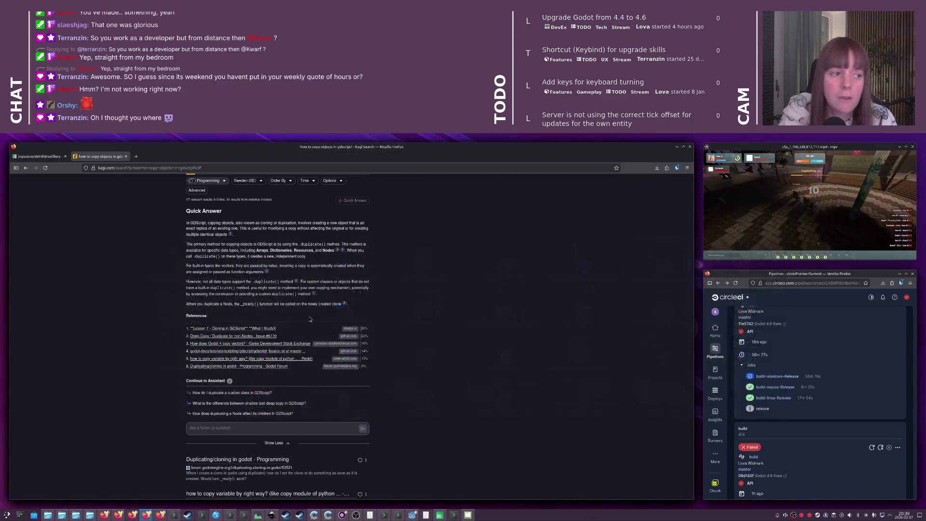
pyautogui.hotkey('alt', 'Tab')
pyautogui.hotkey('alt', 'Tab')
pyautogui.hotkey('alt', 'Tab')
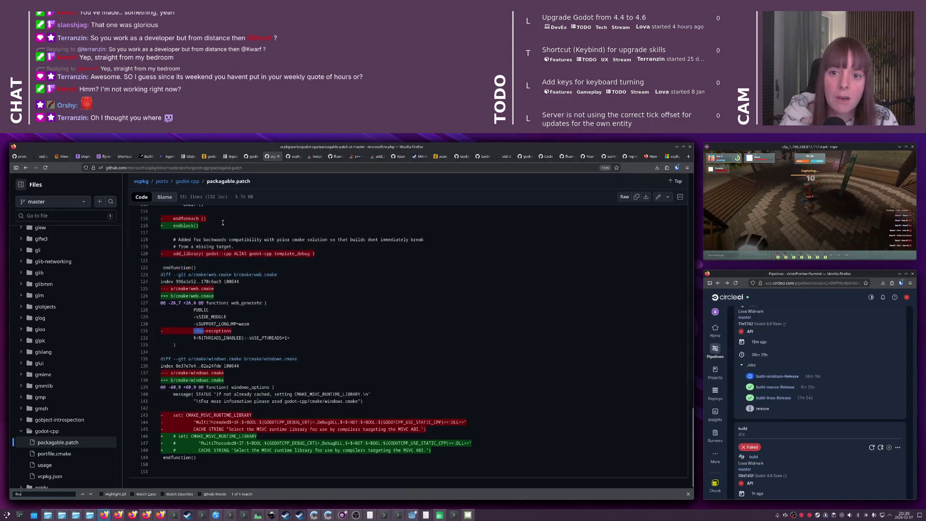
pyautogui.hotkey('ctrl', '1')
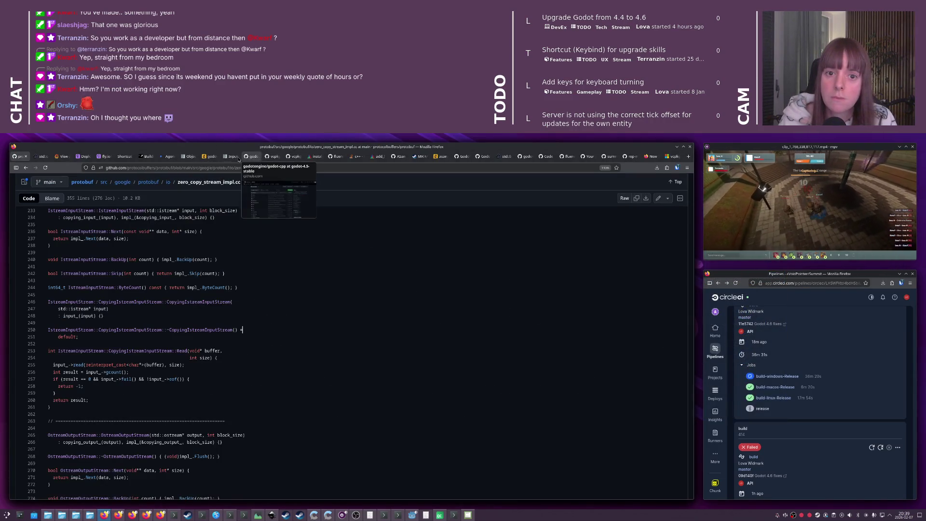
pyautogui.click(124, 156)
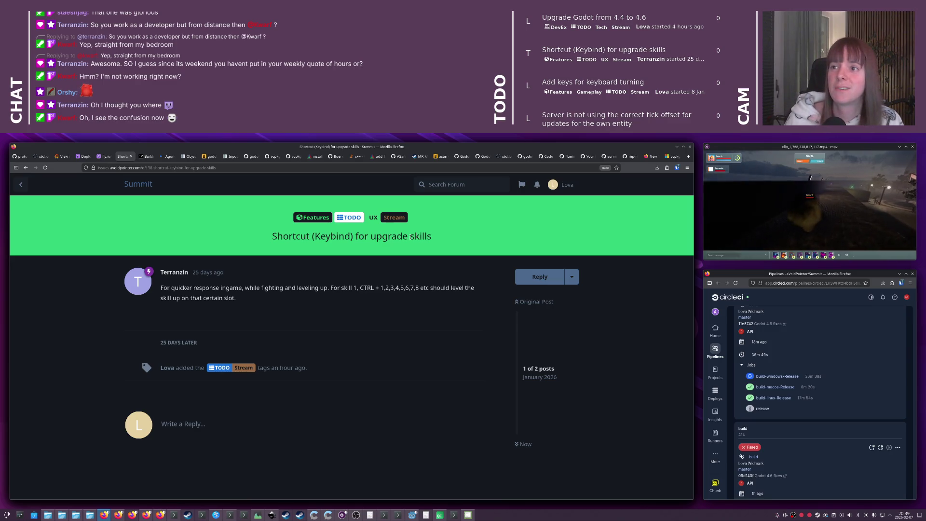
# Retag the discussion as Features, DONE and UX, dropping the TODO and Stream tags
pyautogui.click(572, 277)
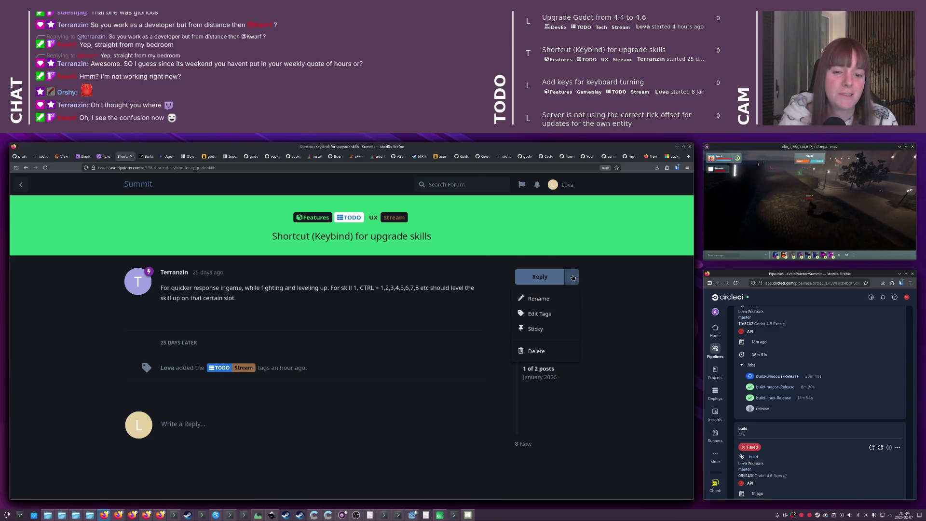
pyautogui.click(537, 319)
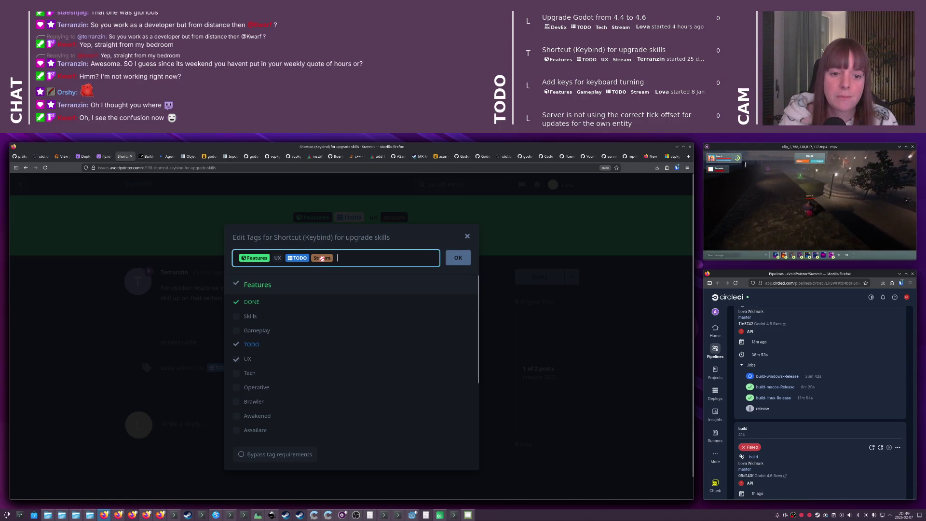
pyautogui.press('BackSpace')
pyautogui.press('BackSpace')
pyautogui.click(266, 300)
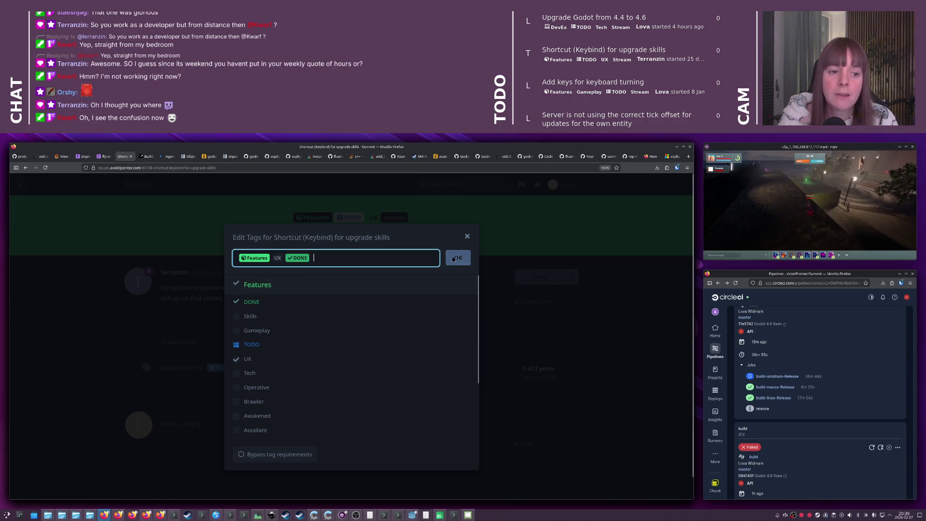
pyautogui.click(457, 258)
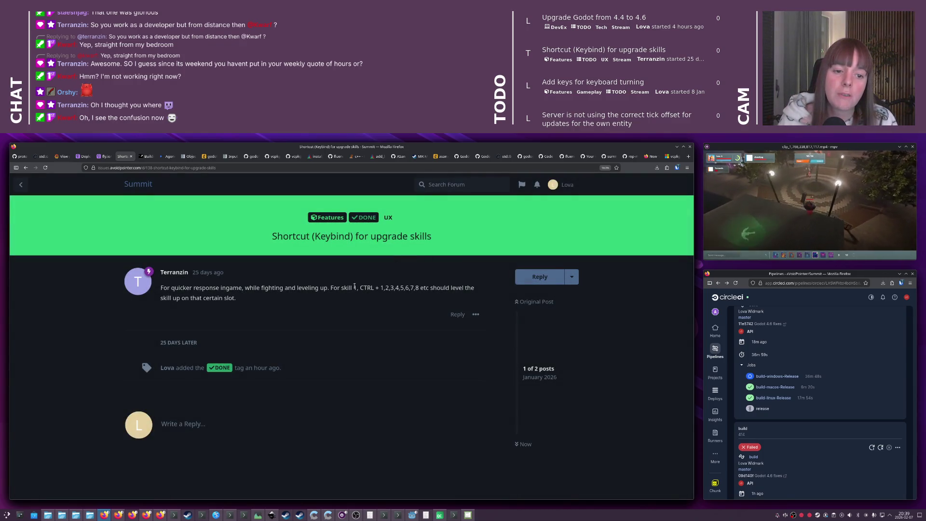
pyautogui.doubleClick(366, 288)
pyautogui.click(346, 297)
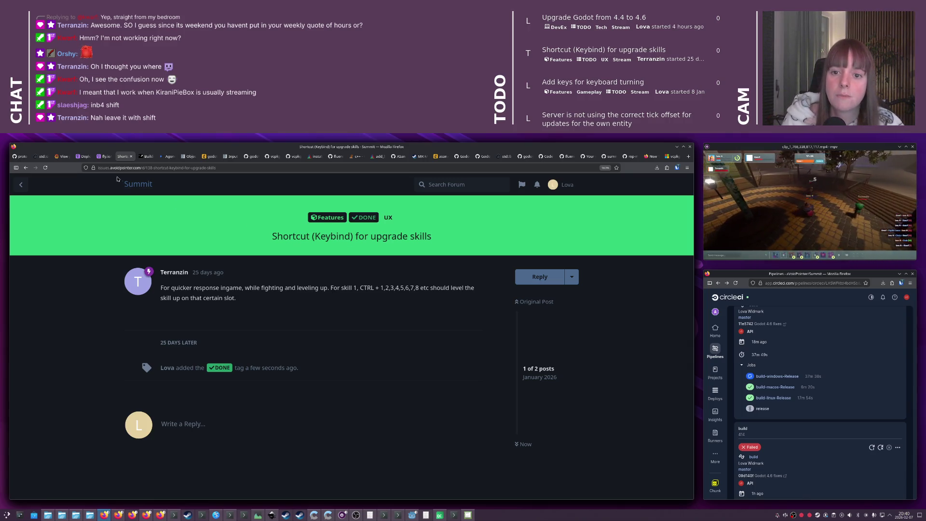
# Return to the Summit forum's discussion list using the Summit logo link
pyautogui.click(147, 186)
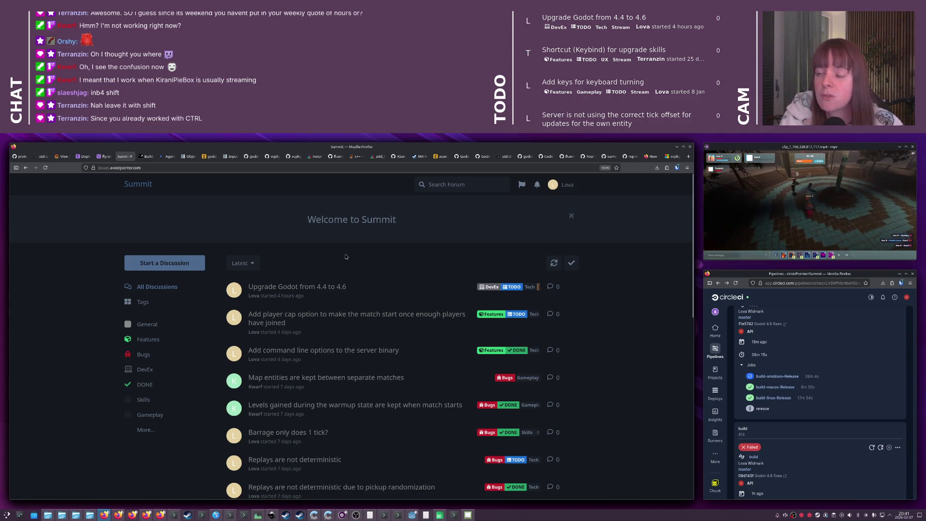
# View the build-windows-Release job log in CircleCI, then return to Qt Creator
pyautogui.click(789, 375)
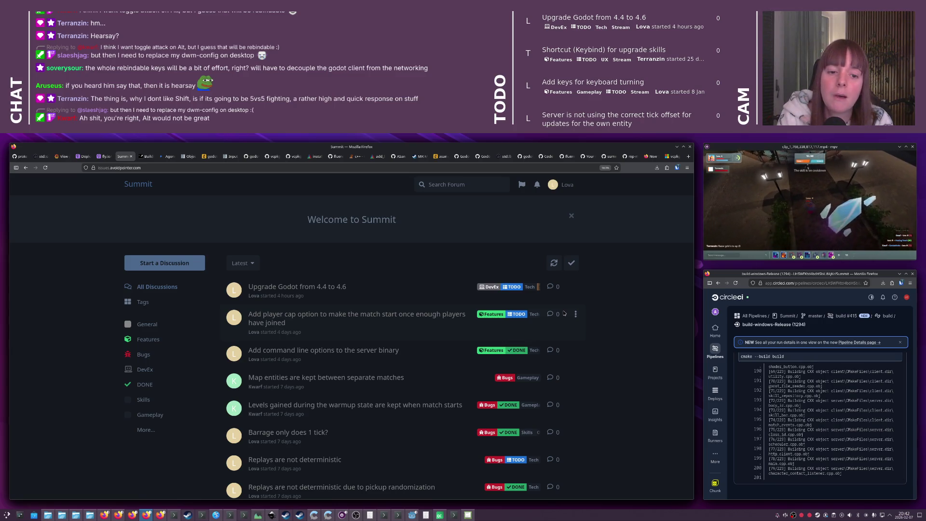
pyautogui.hotkey('alt', 'Tab')
pyautogui.hotkey('alt', 'Tab')
pyautogui.hotkey('alt', 'Tab')
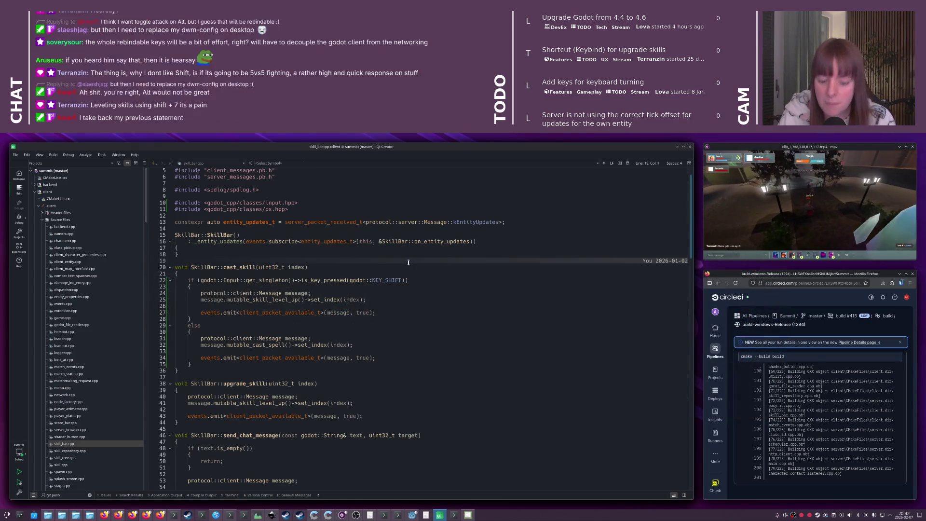
# Open game.cpp and search 'is_actio' to find the jump check in Game::_unhandled_input
pyautogui.hotkey('ctrl', 'k')
pyautogui.write('game.cpp')
pyautogui.press('Return')
pyautogui.hotkey('ctrl', 'f')
pyautogui.write('is_actio')
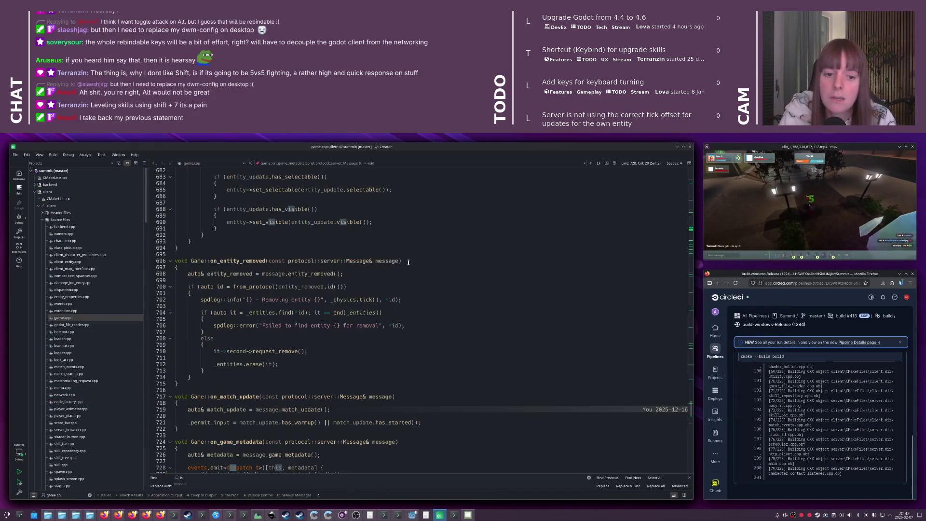
pyautogui.scroll(-8, 400, 264)
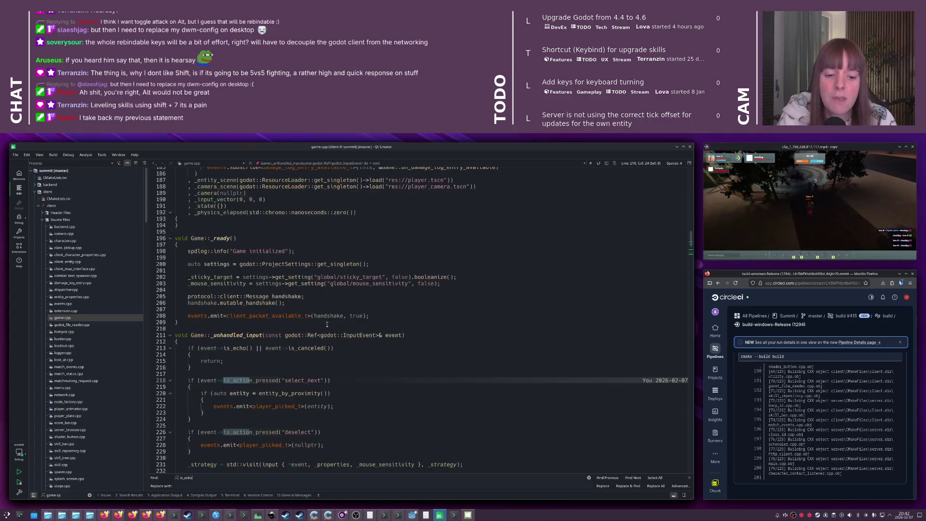
pyautogui.scroll(-10, 294, 321)
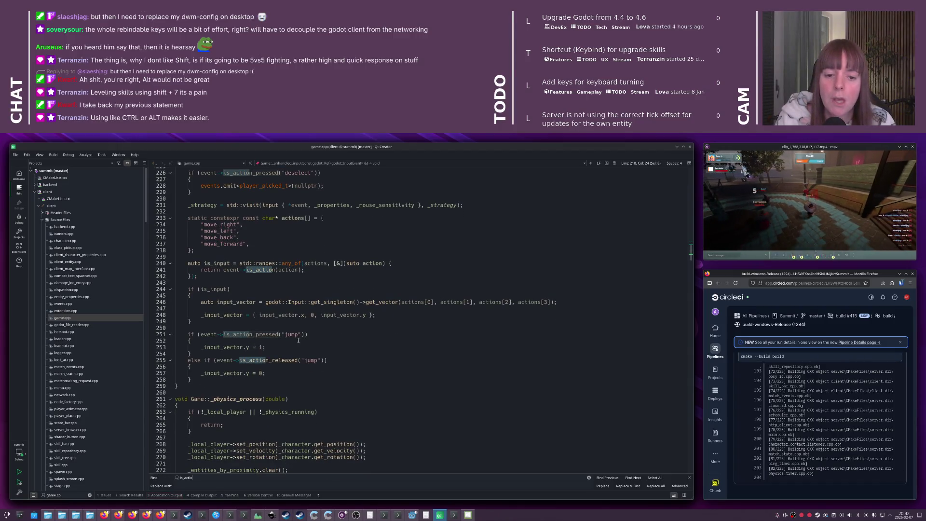
pyautogui.moveTo(283, 337)
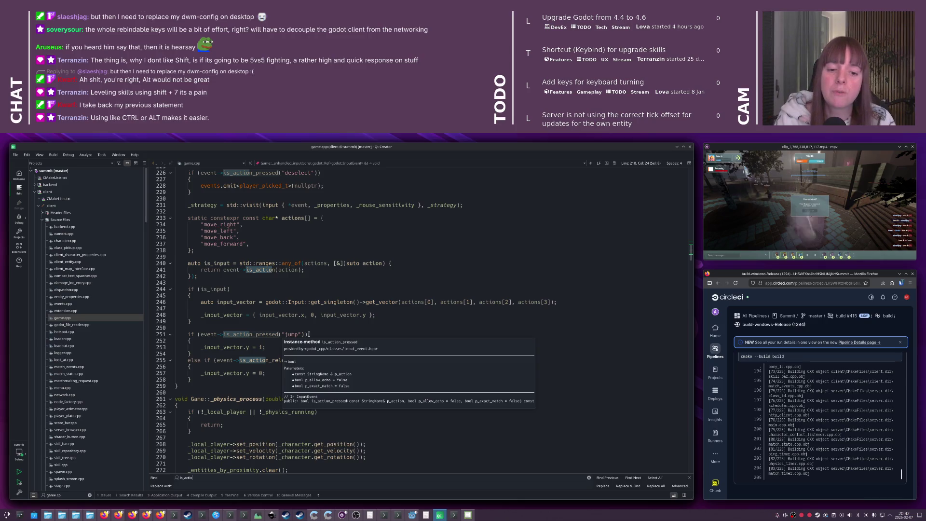
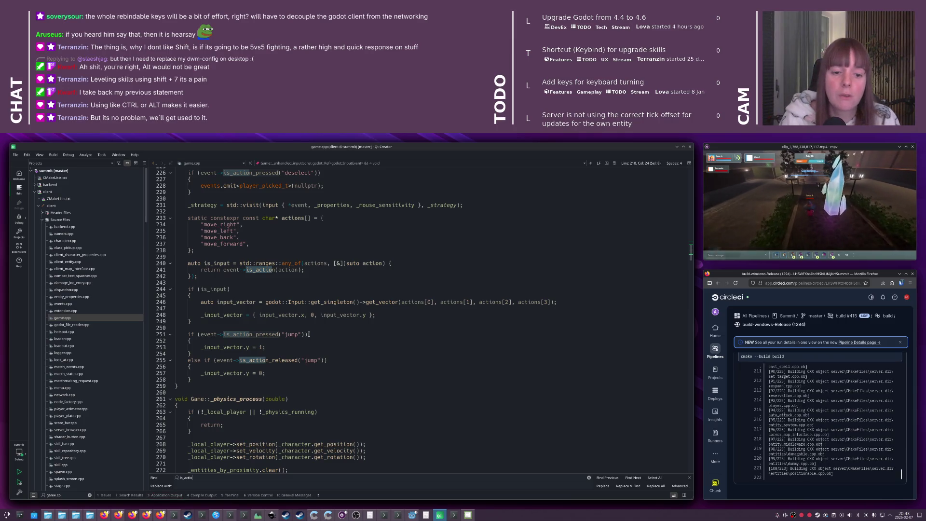
# Switch to the Summit forum in Firefox and scroll through its discussion list
pyautogui.click(309, 335)
pyautogui.hotkey('alt', 'Tab')
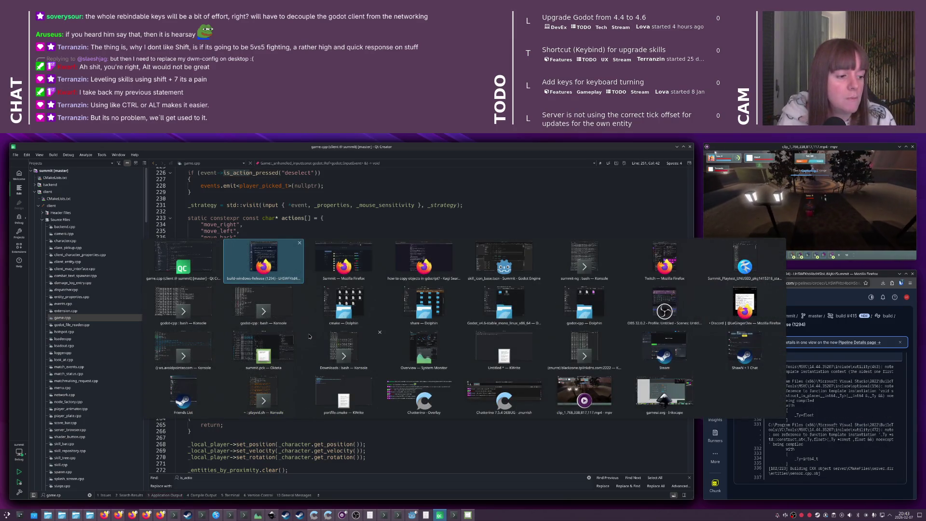
pyautogui.hotkey('alt', 'Tab')
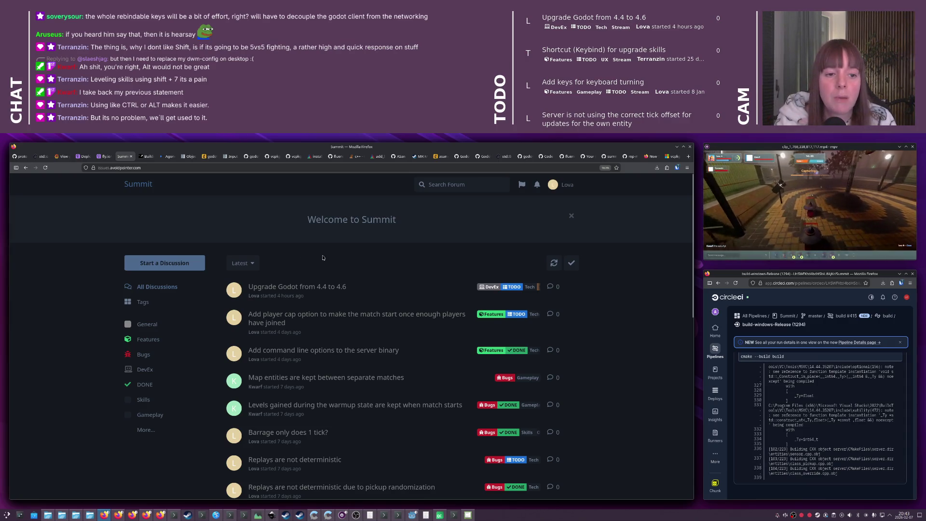
pyautogui.scroll(-5, 332, 253)
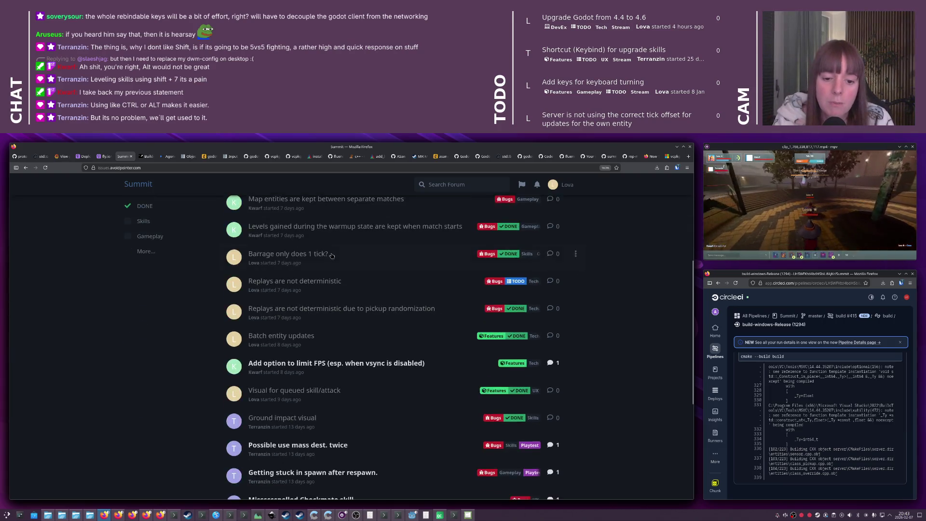
pyautogui.scroll(-3, 332, 257)
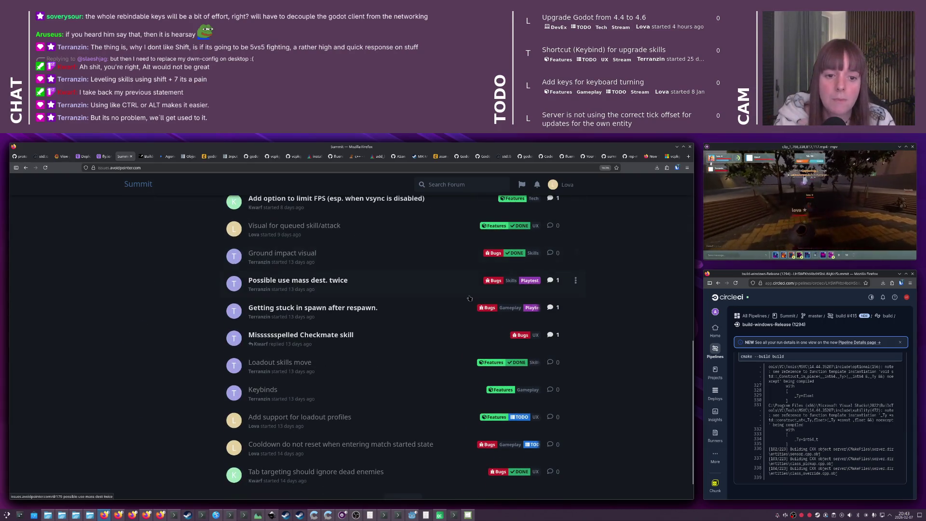
pyautogui.scroll(-2, 471, 297)
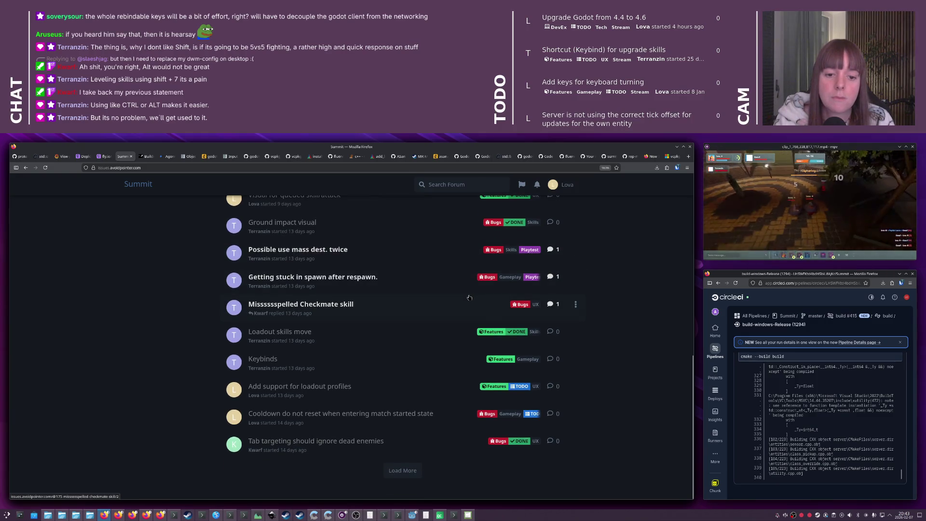
# Load more older discussion threads, then open the forum's Tags page
pyautogui.click(402, 471)
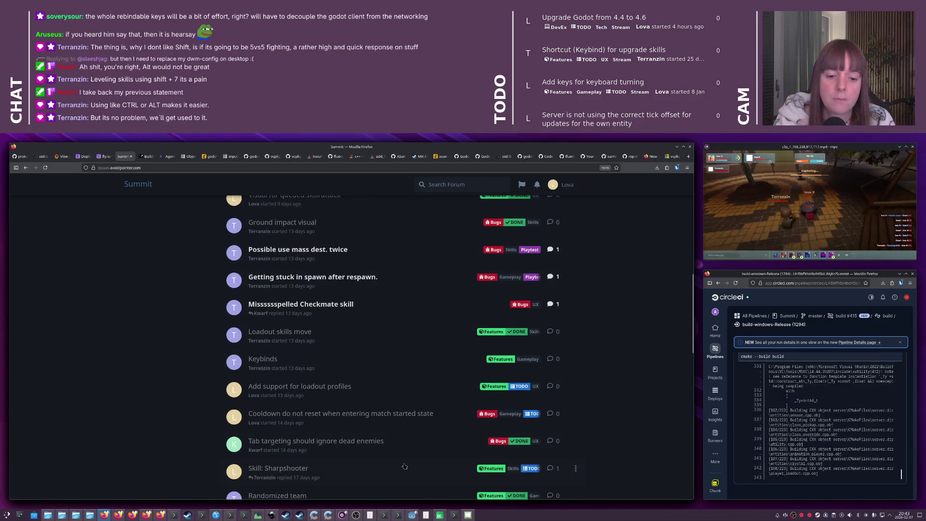
pyautogui.scroll(-5, 228, 377)
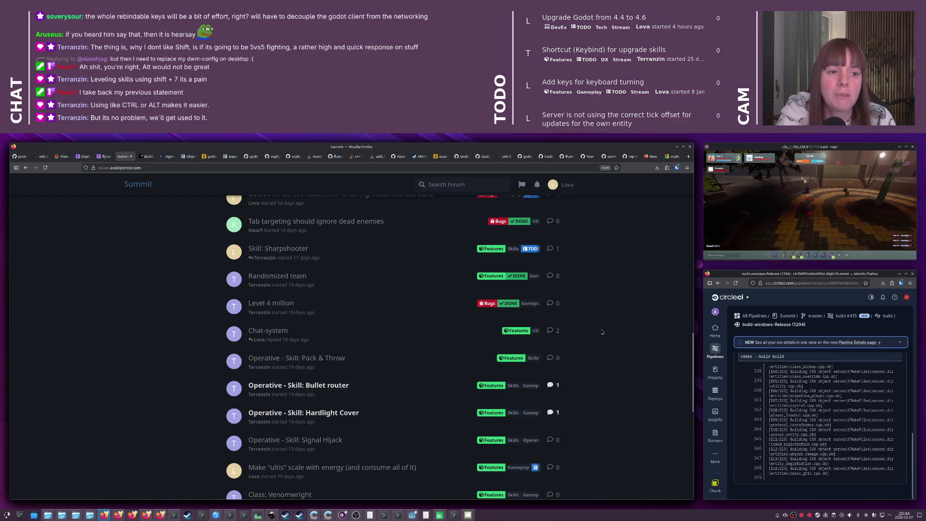
pyautogui.scroll(15, 602, 332)
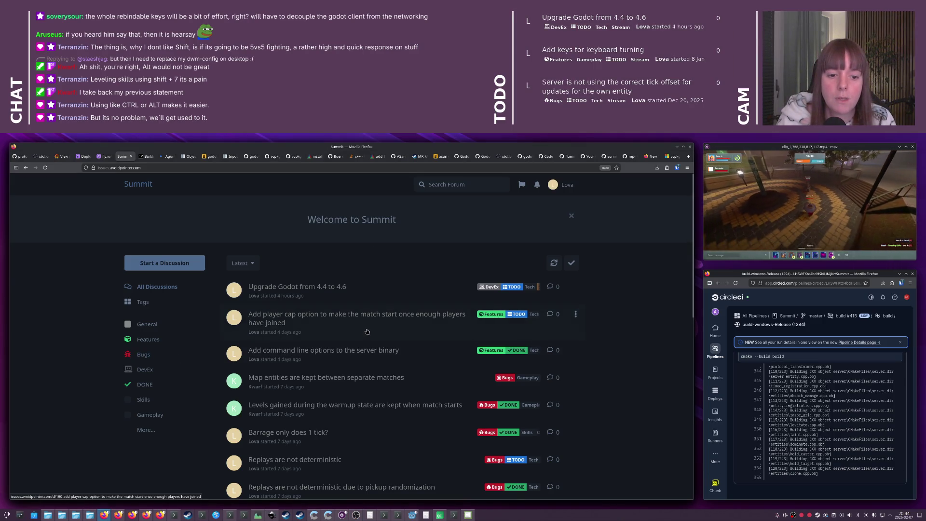
pyautogui.scroll(-2, 347, 326)
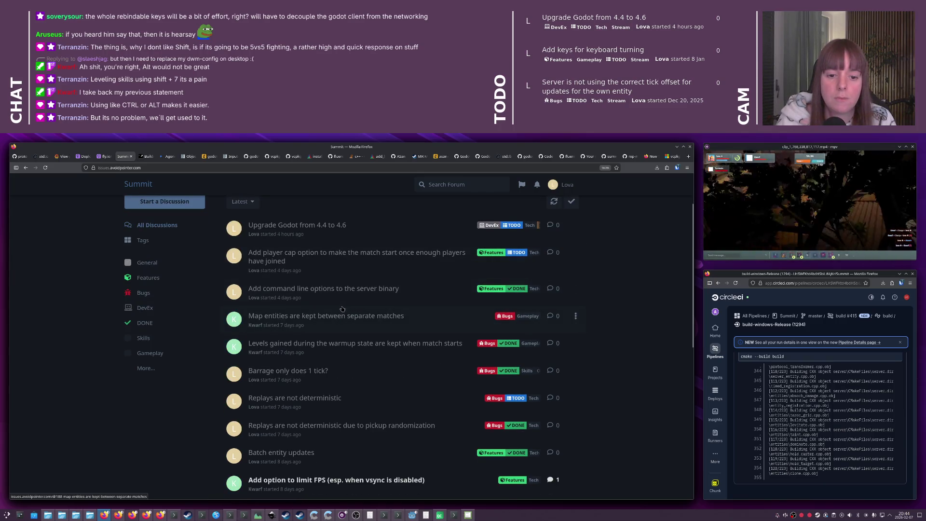
pyautogui.click(146, 369)
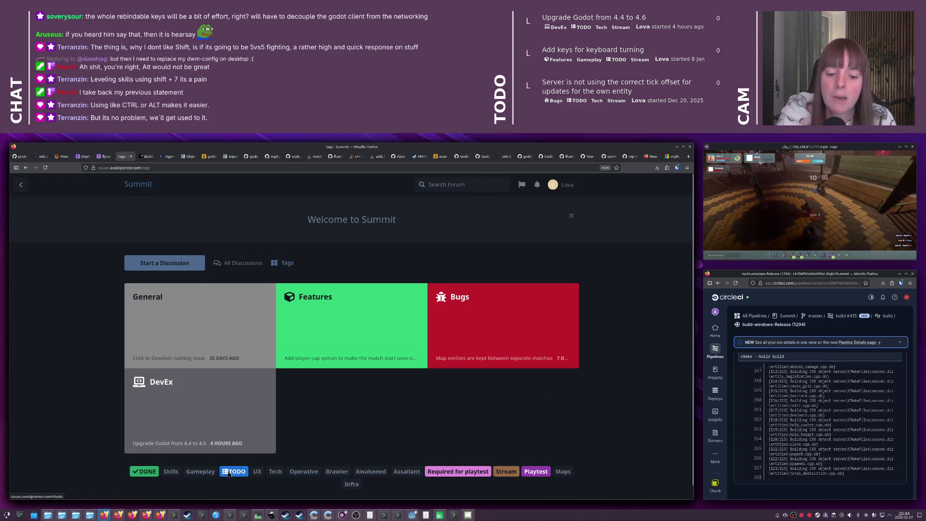
# Open the TODO thread 'Cooldown do not reset when entering match started state', then return to Qt Creator
pyautogui.click(234, 471)
pyautogui.scroll(-3, 314, 298)
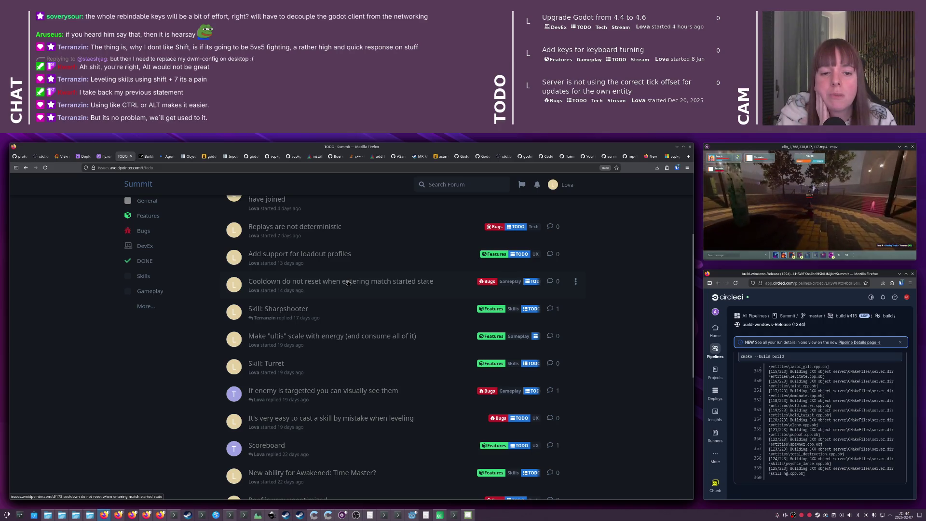
pyautogui.click(348, 283)
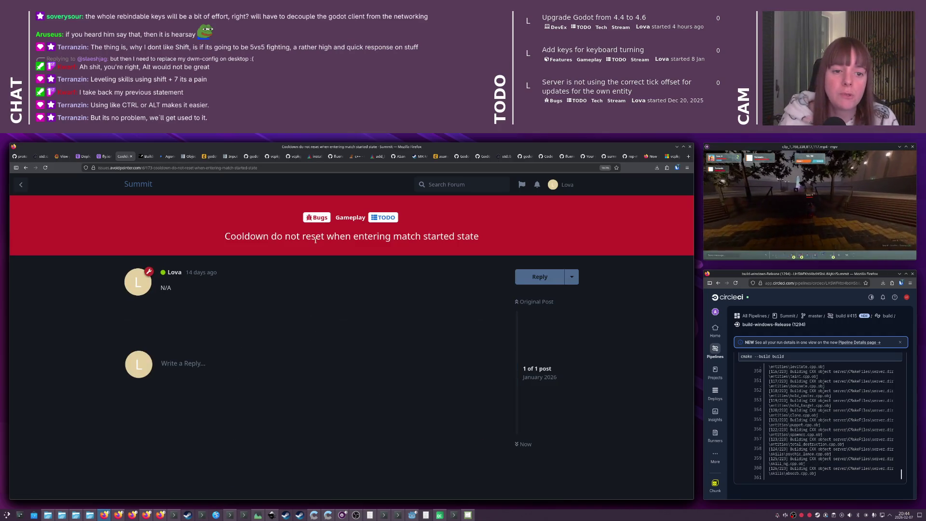
pyautogui.hotkey('alt', 'Tab')
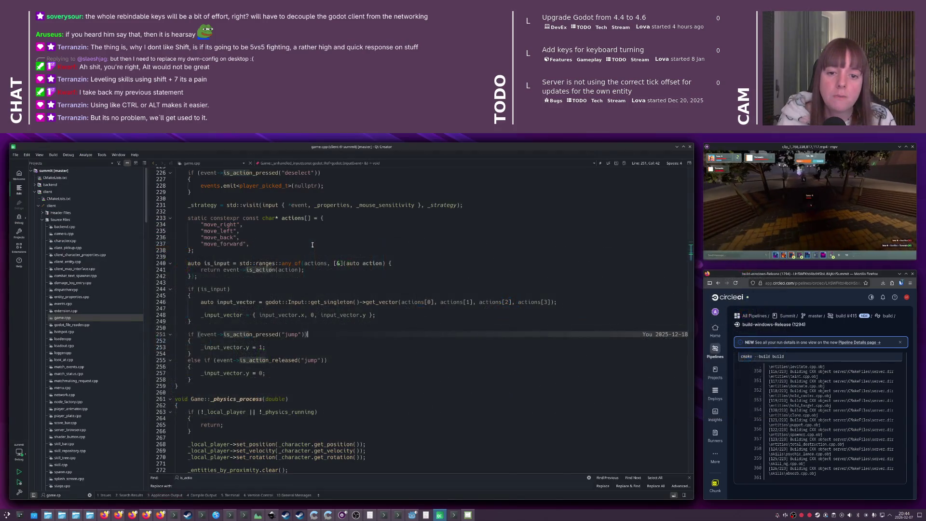
# Open skill_ng.cpp through the Ctrl+K locator
pyautogui.click(313, 245)
pyautogui.hotkey('ctrl', 'k')
pyautogui.write('skill')
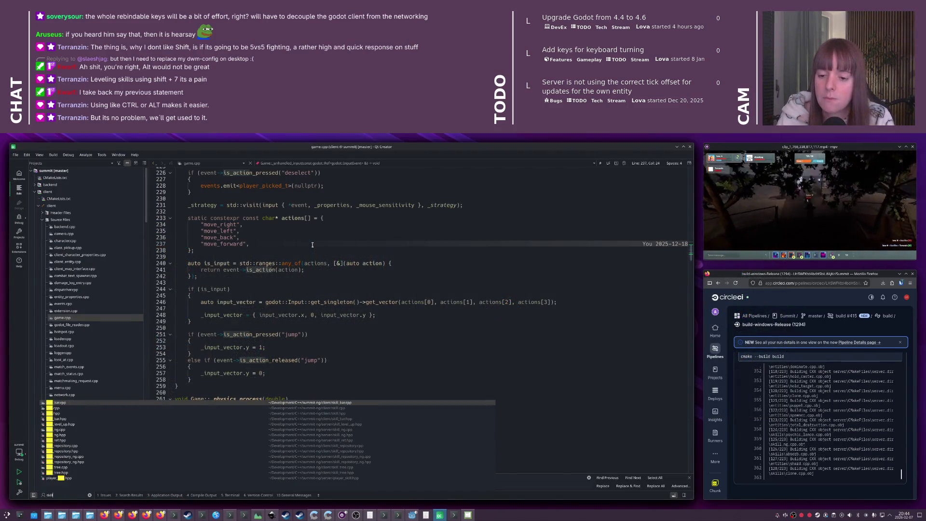
pyautogui.write('_ng')
pyautogui.press('Return')
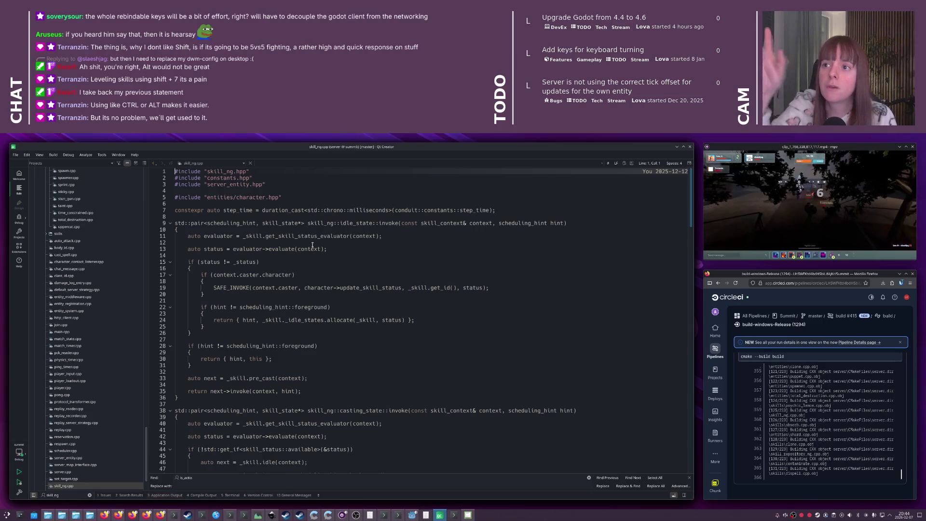
# Inspect idle_state's status comparison and follow skill_context to its definition in skill_ng.hpp
pyautogui.click(339, 262)
pyautogui.scroll(-3, 357, 265)
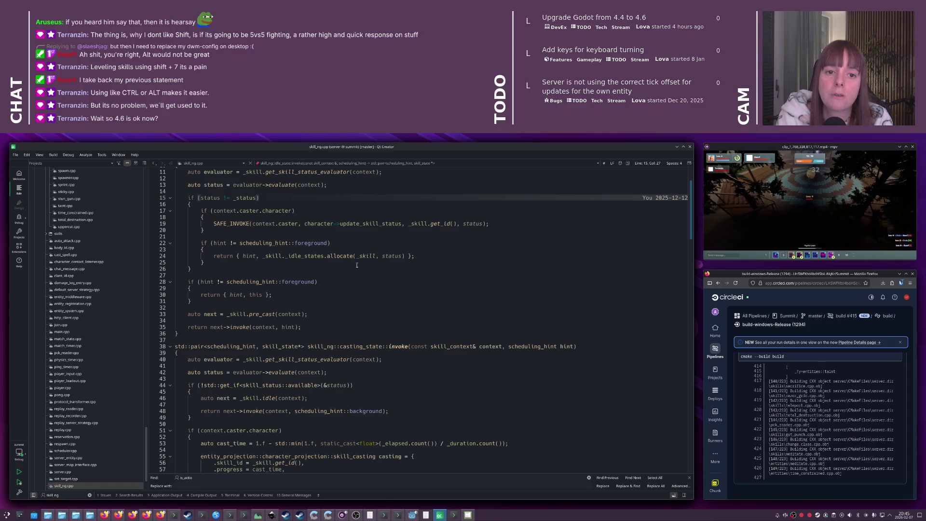
pyautogui.scroll(4, 357, 264)
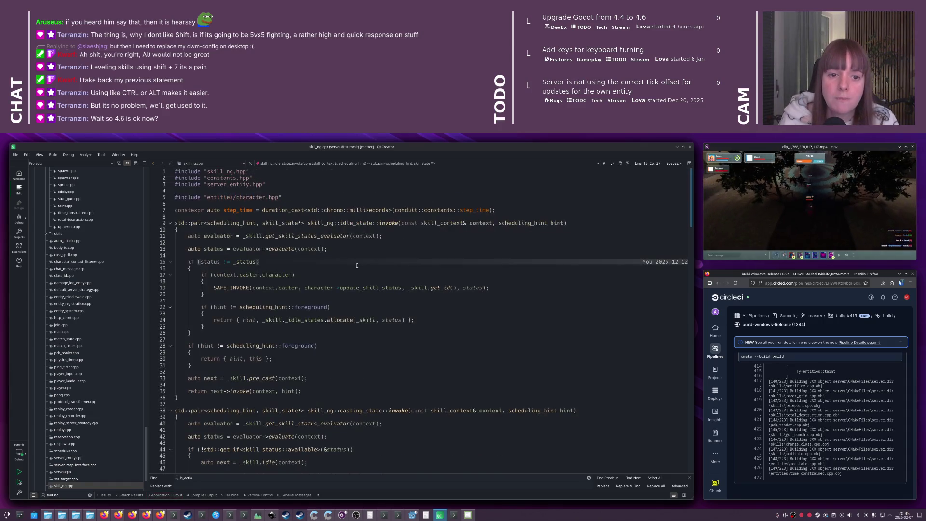
pyautogui.click(357, 265)
pyautogui.click(440, 223)
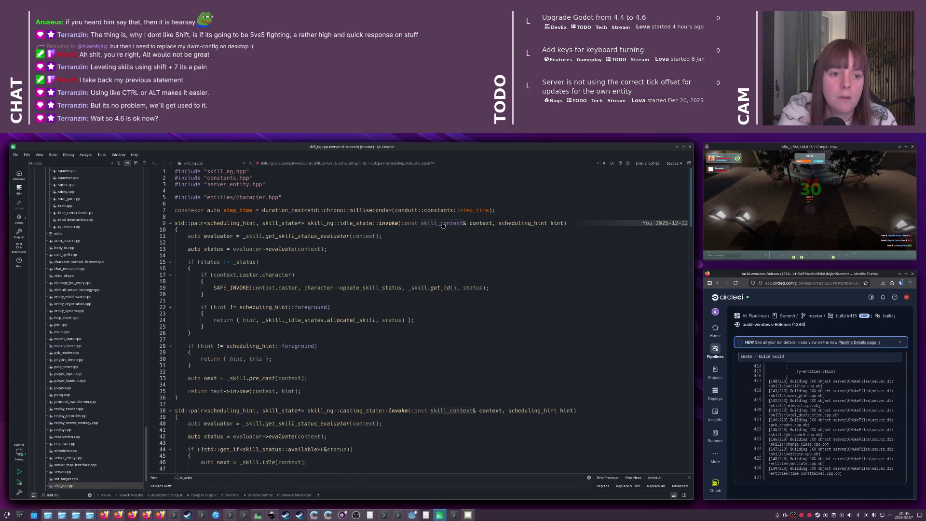
pyautogui.keyDown('ctrl'); pyautogui.click(440, 223); pyautogui.keyUp('ctrl')
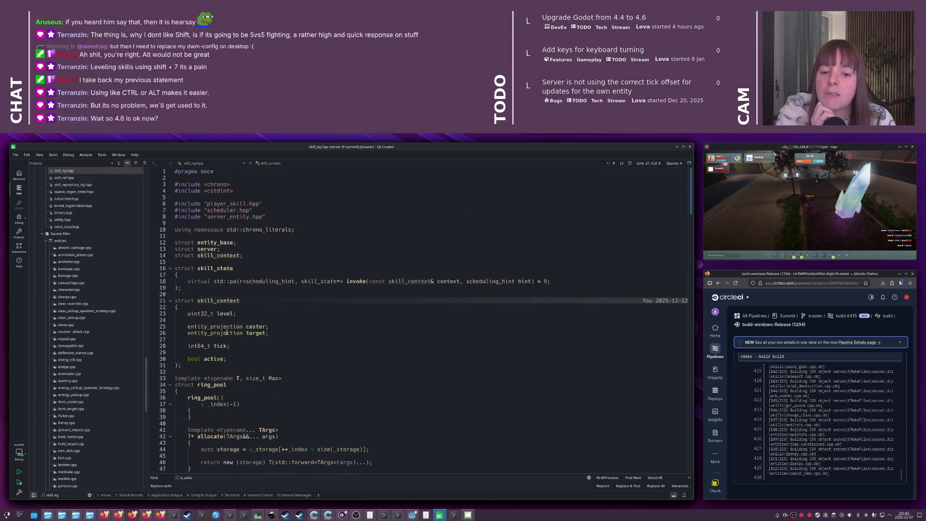
# Review the skill_context struct members, switching between skill_ng.cpp and skill_ng.hpp
pyautogui.click(227, 301)
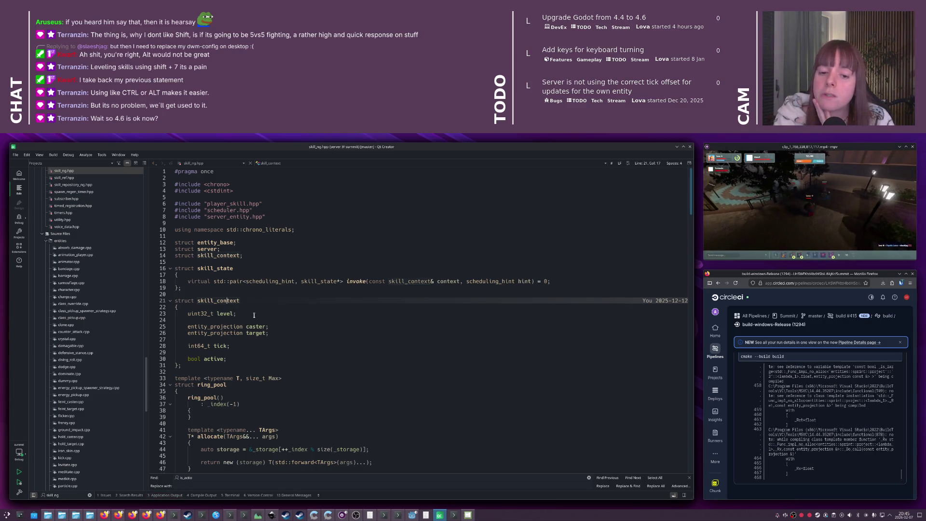
pyautogui.press('F4')
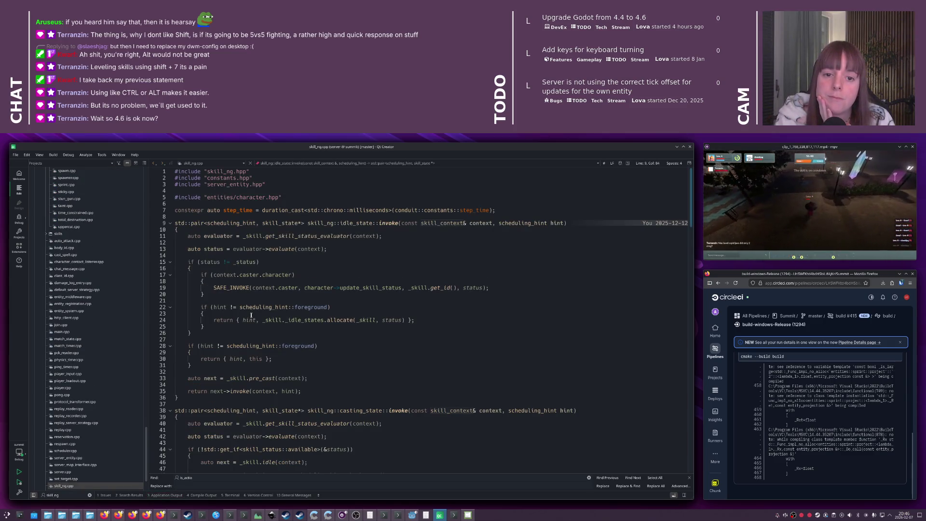
pyautogui.press('F2')
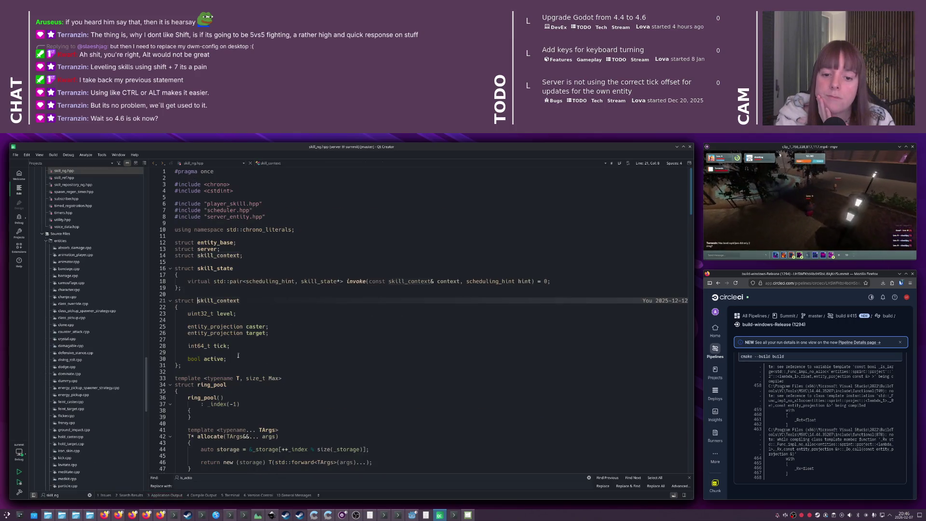
pyautogui.click(238, 358)
pyautogui.scroll(-2, 238, 348)
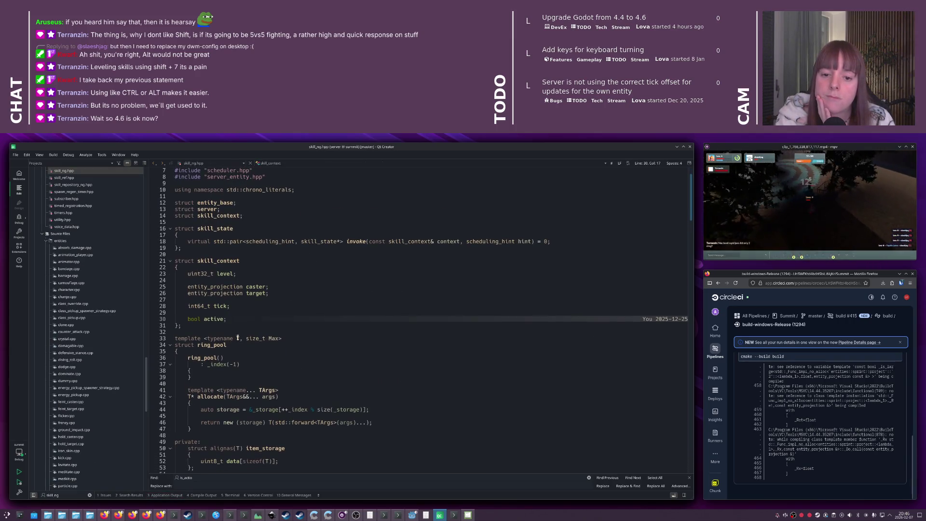
pyautogui.click(257, 306)
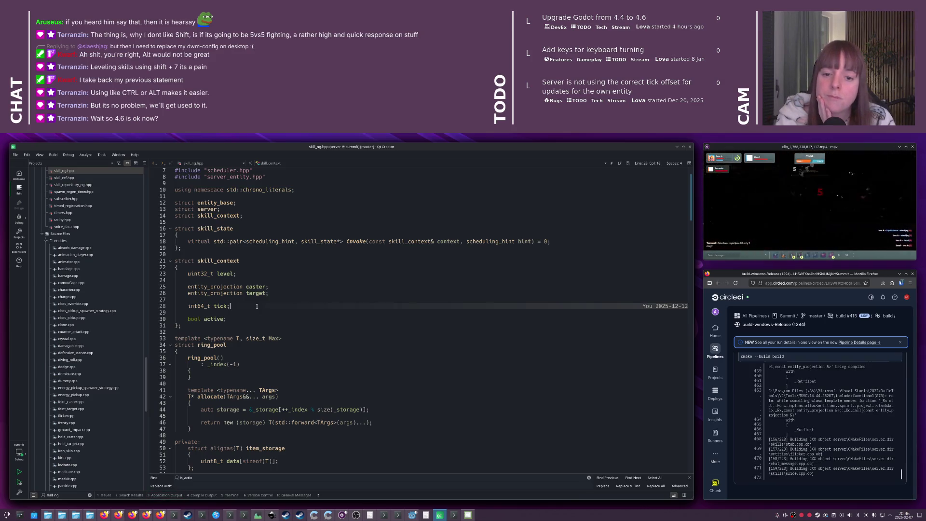
pyautogui.moveTo(257, 306)
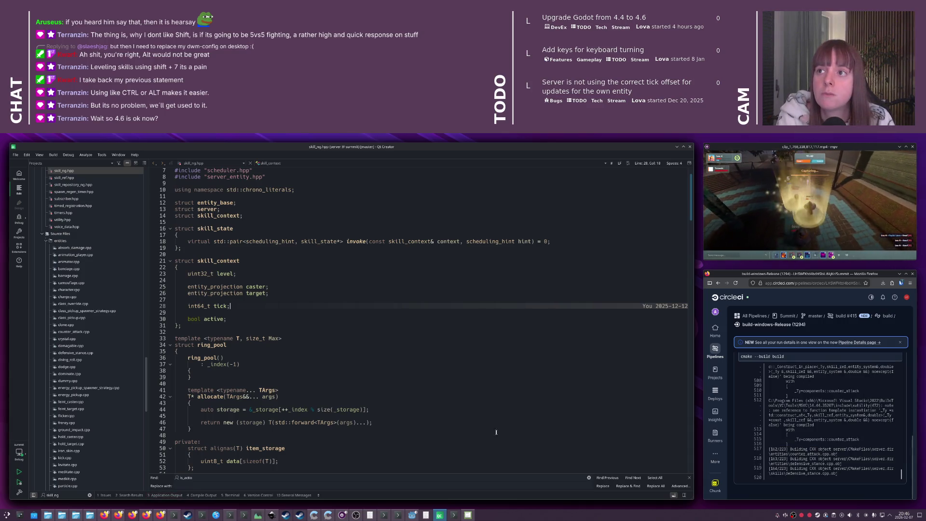
# Add a 'server& server;' member after bool active in skill_context and return to skill_ng.cpp
pyautogui.click(421, 416)
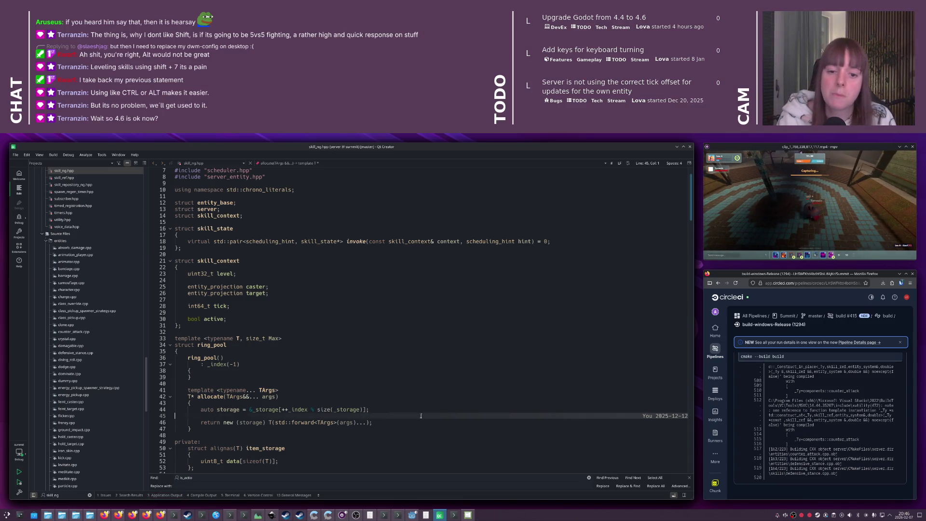
pyautogui.click(257, 320)
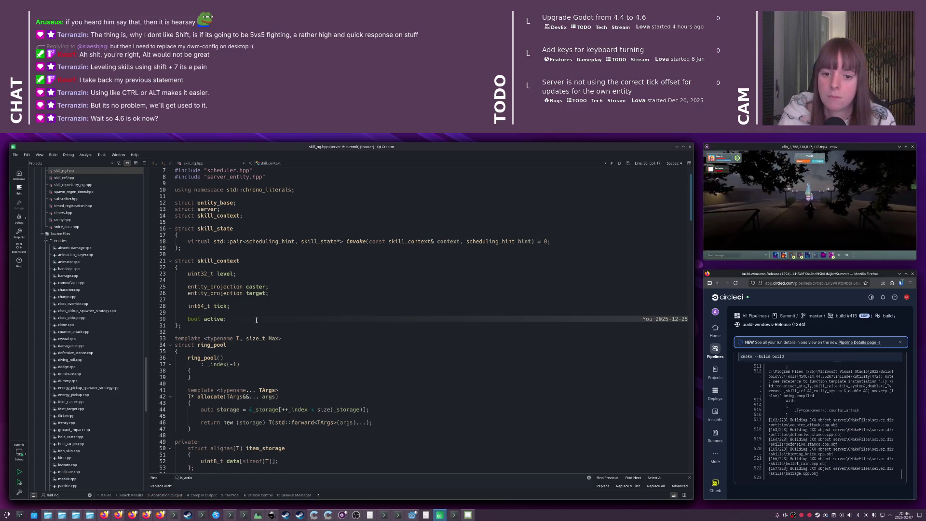
pyautogui.press('Return')
pyautogui.press('Return')
pyautogui.write('server& server;')
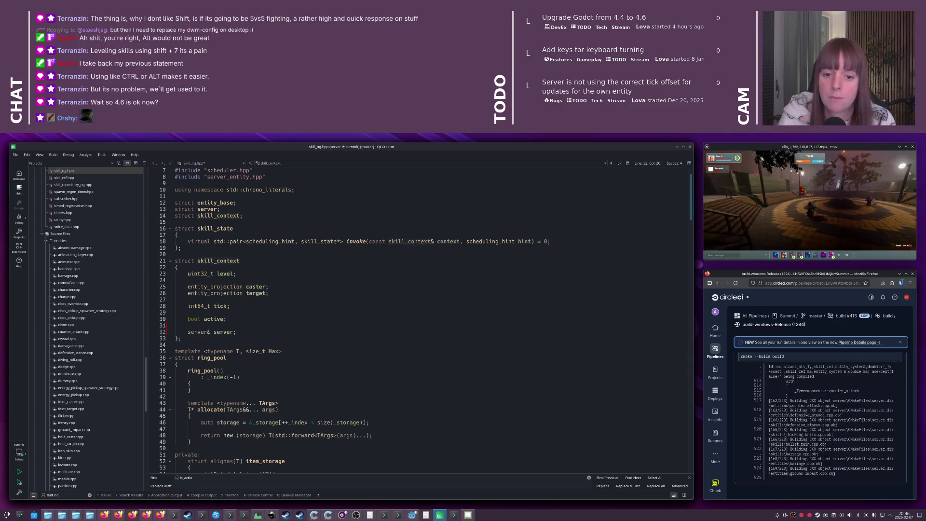
pyautogui.hotkey('ctrl', 'Tab')
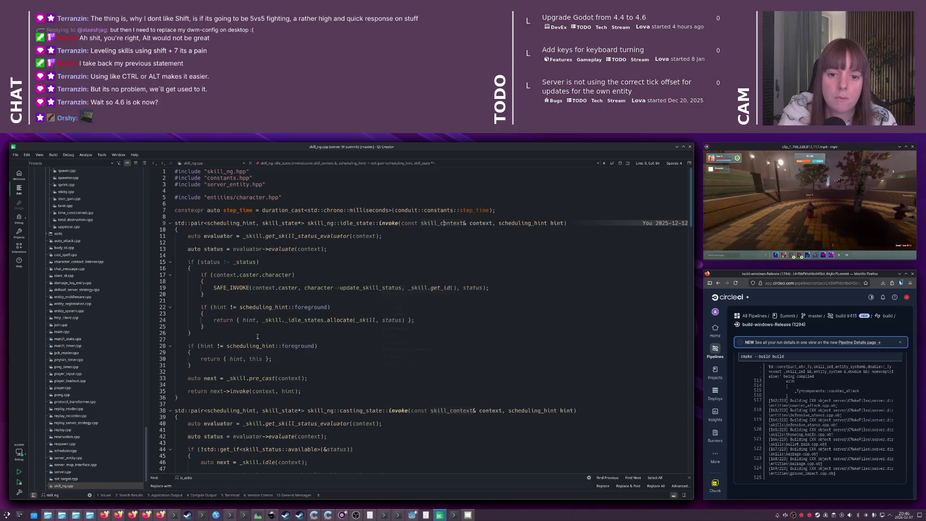
pyautogui.click(249, 231)
pyautogui.scroll(-7, 355, 282)
pyautogui.scroll(-3, 356, 282)
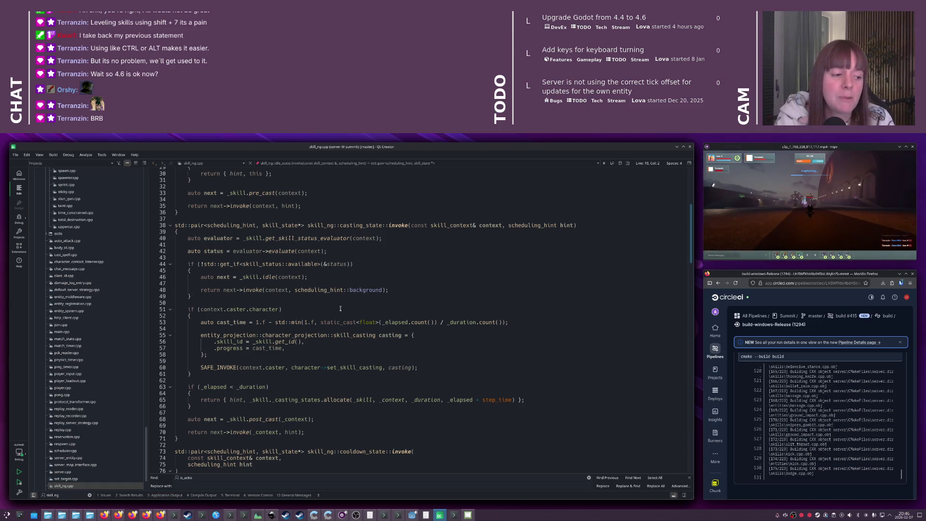
pyautogui.click(279, 298)
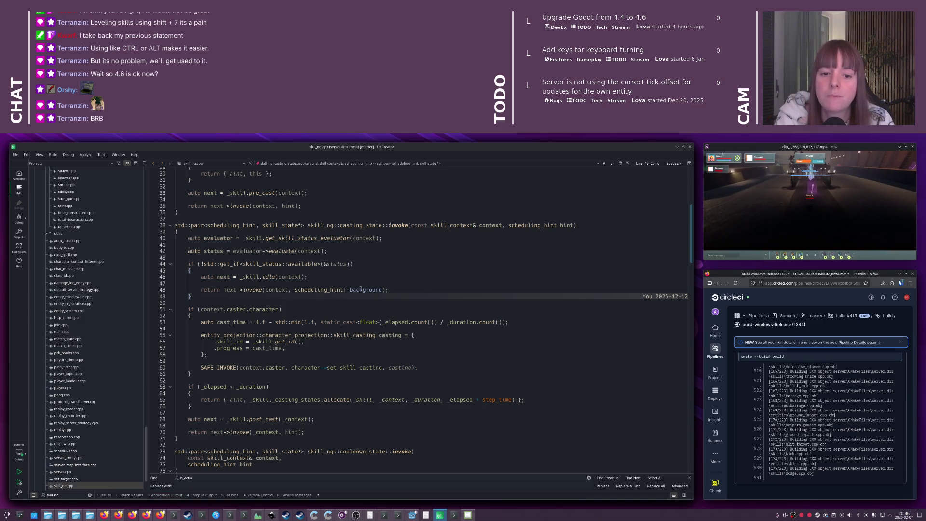
pyautogui.moveTo(360, 289)
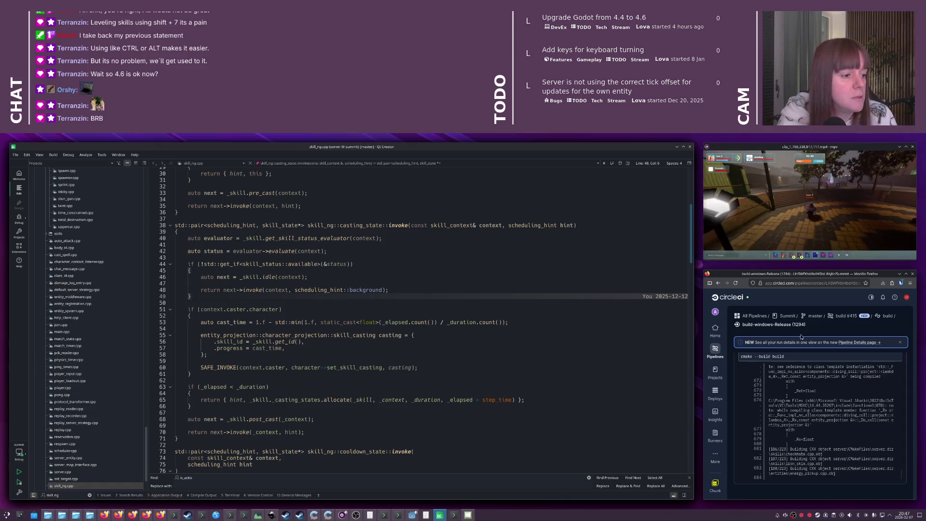
pyautogui.click(285, 301)
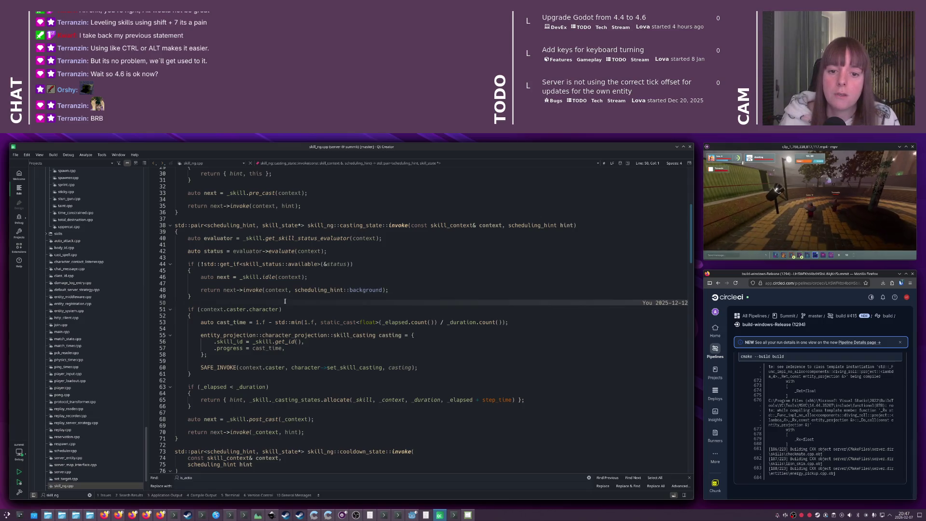
# Open player_loadout.cpp via the locator search 'loadout'
pyautogui.hotkey('ctrl', 'k')
pyautogui.write('loadout')
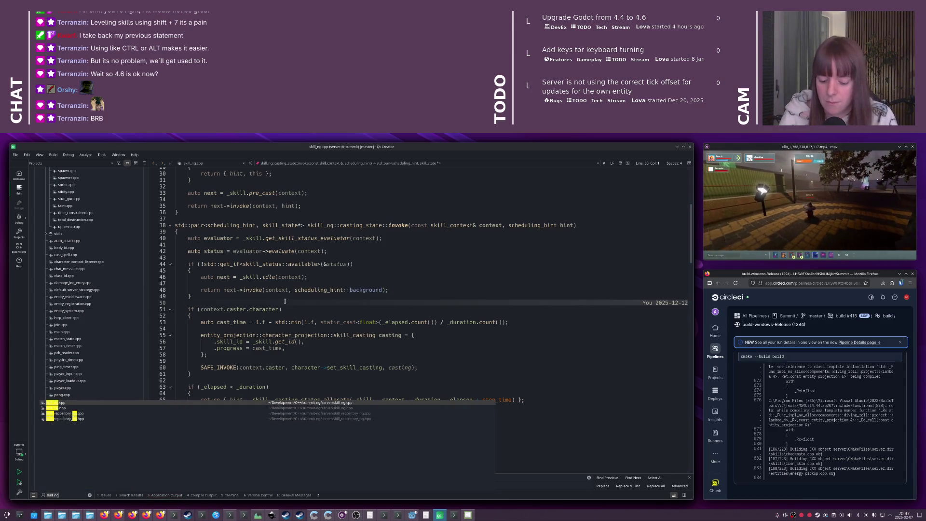
pyautogui.press('Down')
pyautogui.press('Down')
pyautogui.press('Return')
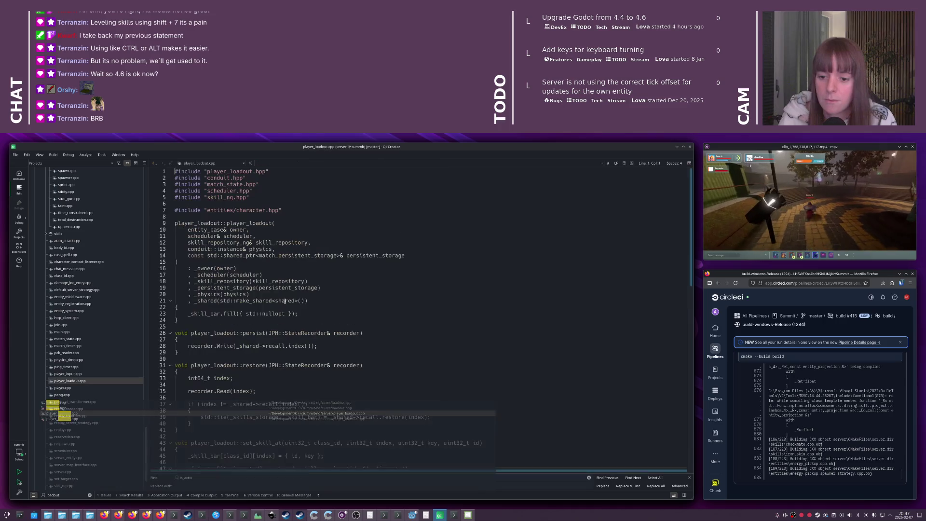
pyautogui.scroll(-12, 285, 303)
pyautogui.scroll(-2, 285, 303)
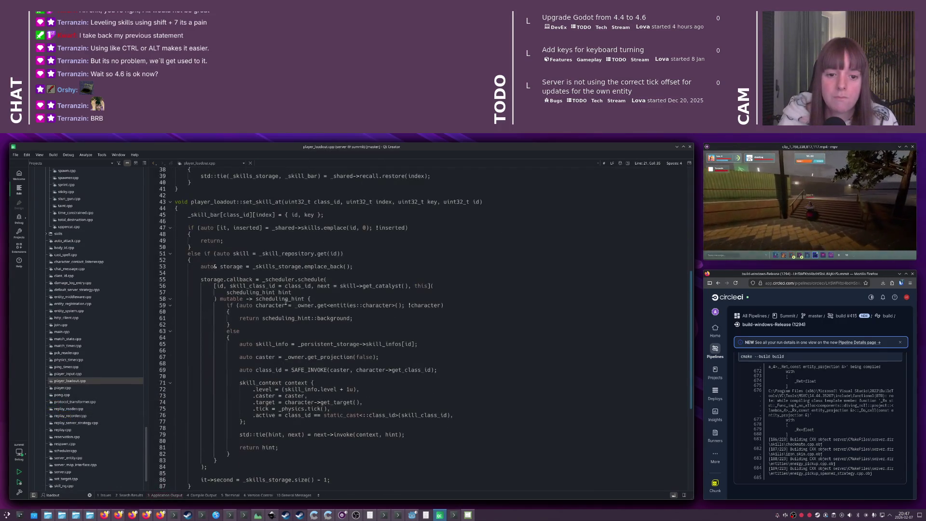
# Add '.server = server,' after .active in set_skill_at's skill_context initializer
pyautogui.click(462, 372)
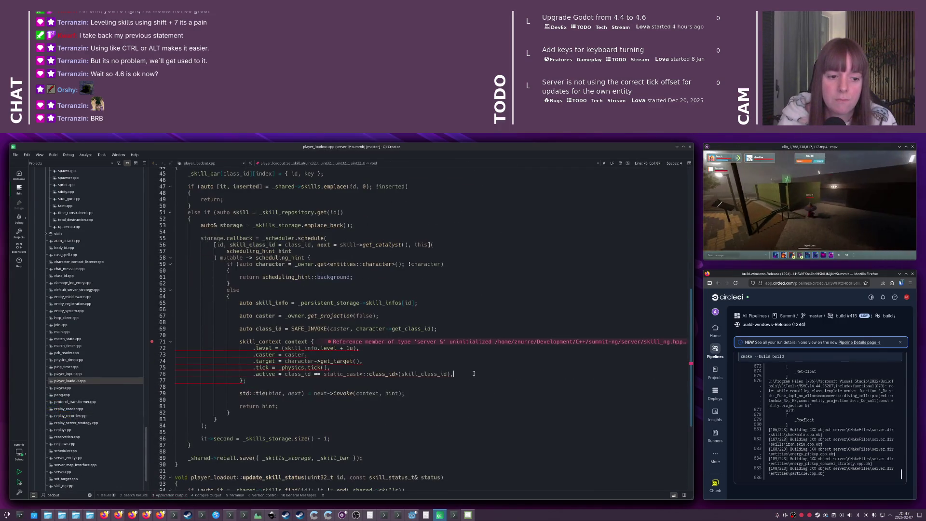
pyautogui.press('Return')
pyautogui.write('.server = server,')
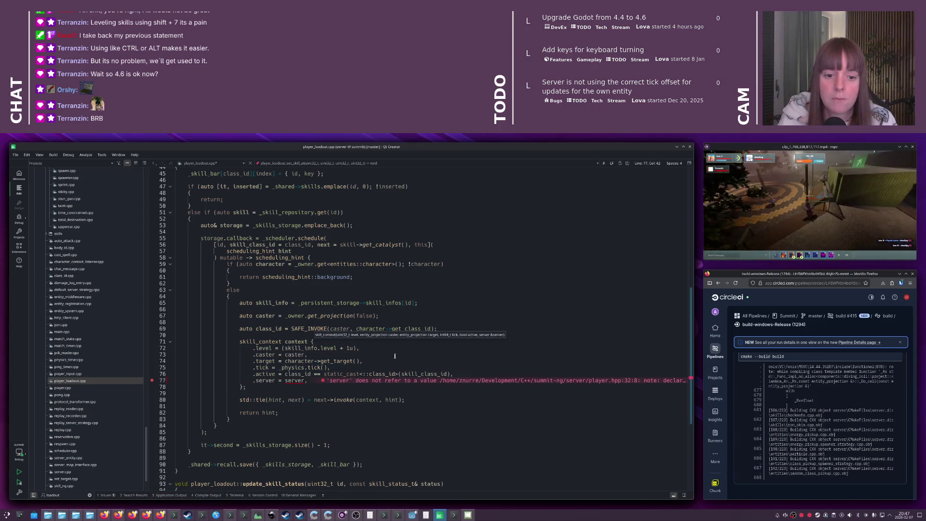
pyautogui.scroll(5, 292, 378)
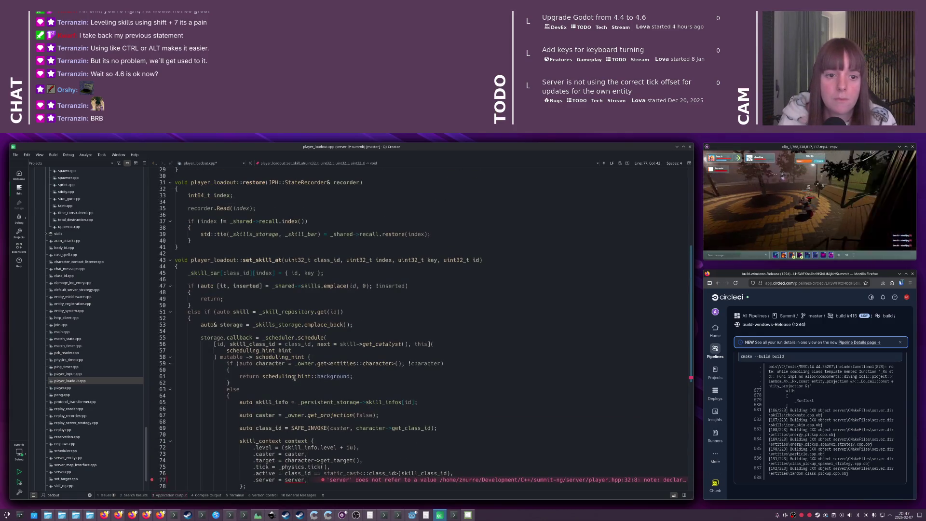
pyautogui.scroll(5, 294, 378)
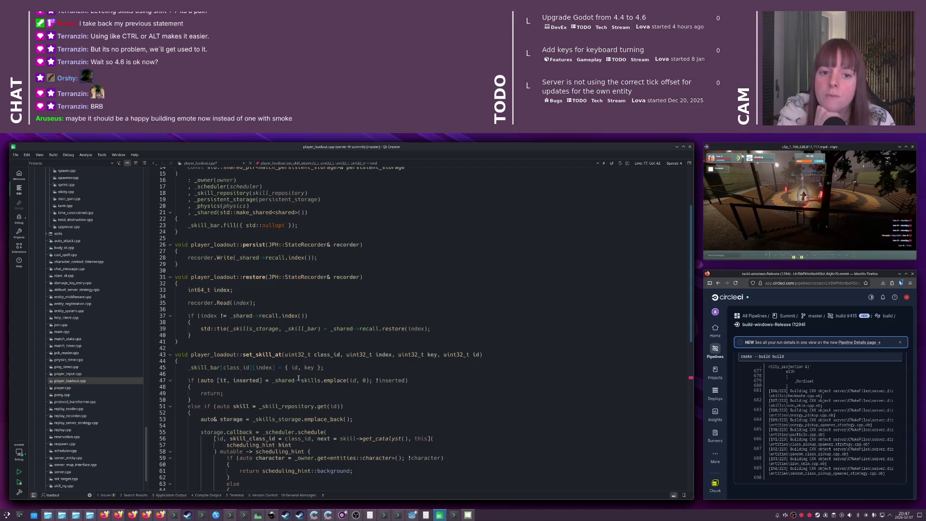
pyautogui.scroll(-5, 299, 378)
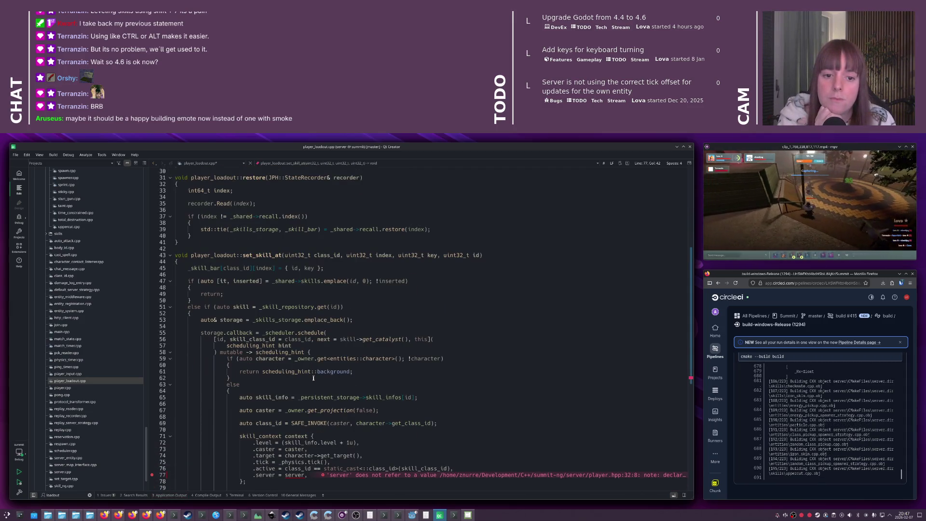
pyautogui.scroll(-4, 313, 378)
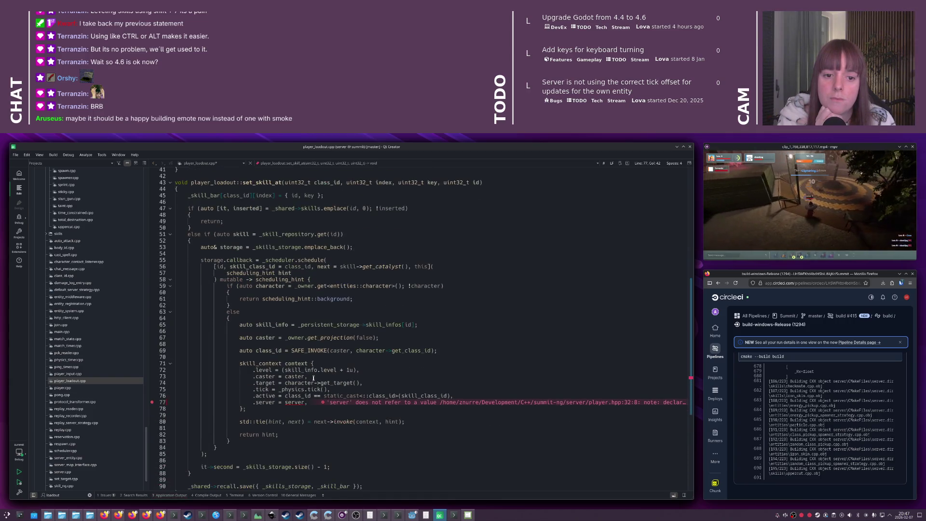
pyautogui.scroll(13, 313, 378)
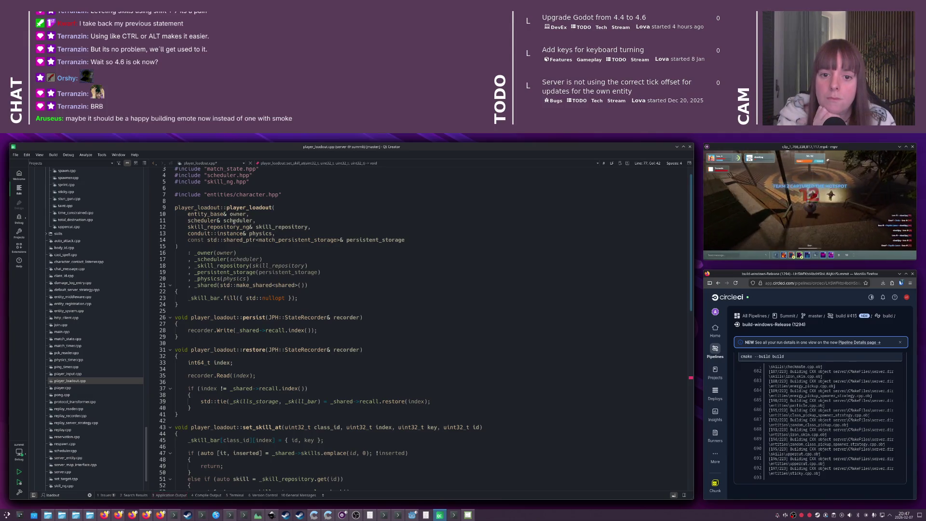
# Add a 'server& _server;' member after _skill_repository in player_loadout.hpp and save
pyautogui.click(234, 220)
pyautogui.click(297, 220)
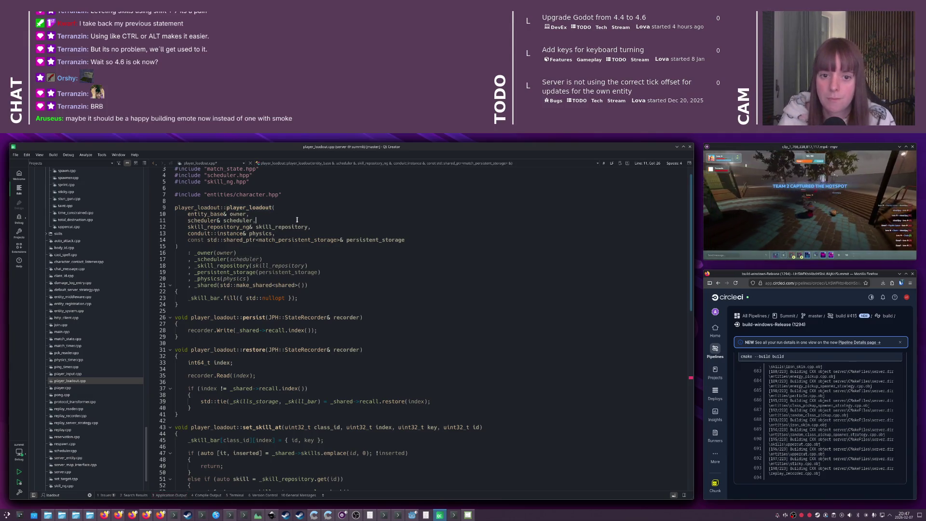
pyautogui.press('F4')
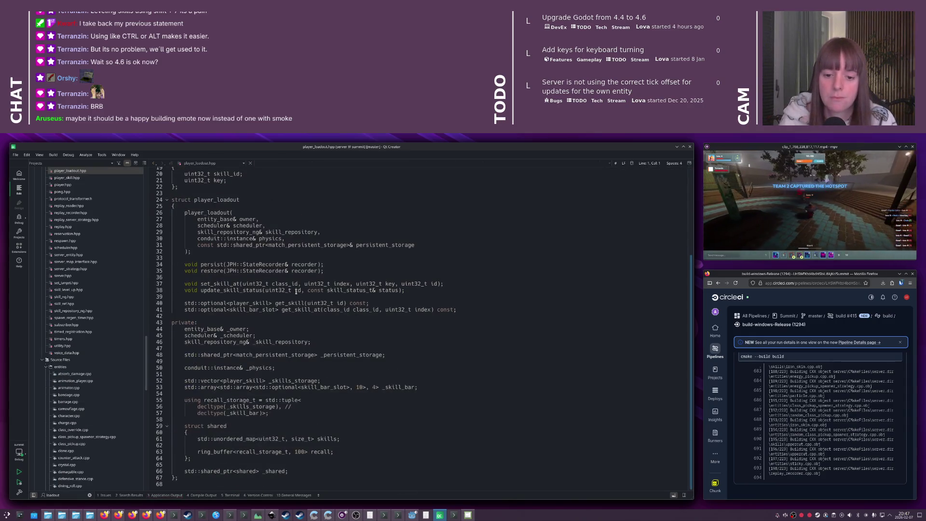
pyautogui.click(327, 341)
pyautogui.press('Return')
pyautogui.write('server')
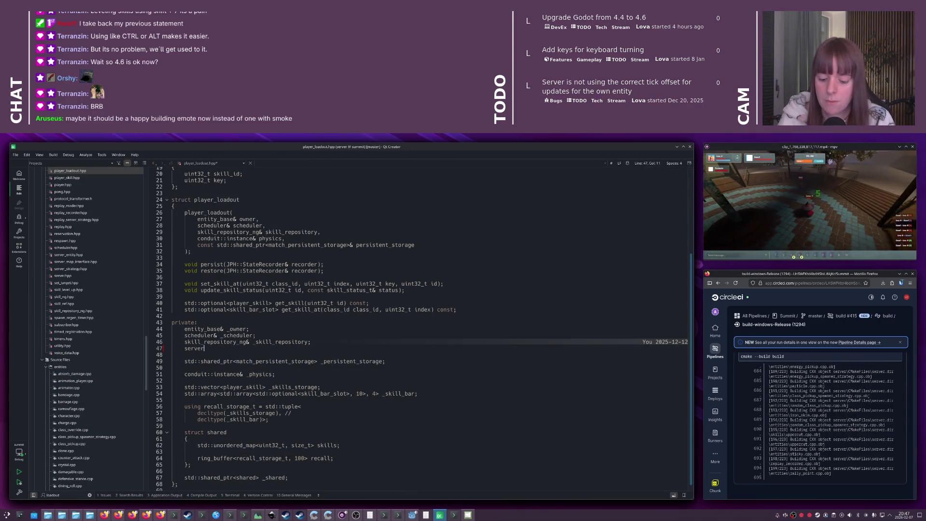
pyautogui.write('& _server;')
pyautogui.hotkey('ctrl', 's')
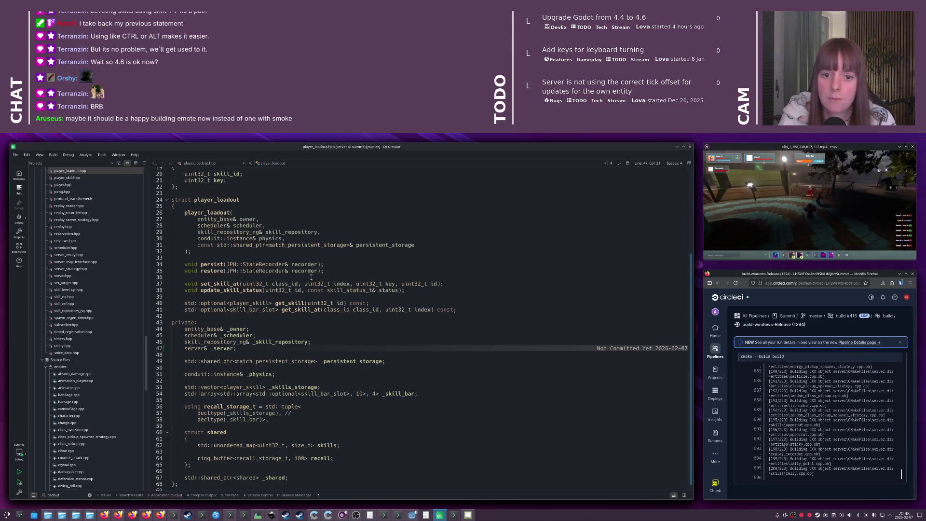
# Add a 'server& server,' constructor parameter and apply the signature change to the .cpp definition
pyautogui.click(352, 232)
pyautogui.press('Return')
pyautogui.write('serv')
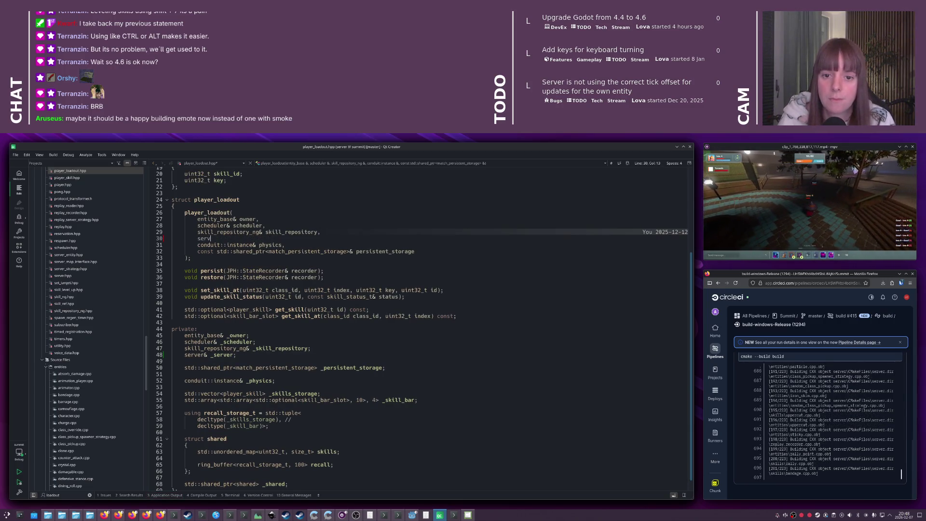
pyautogui.write('er& _')
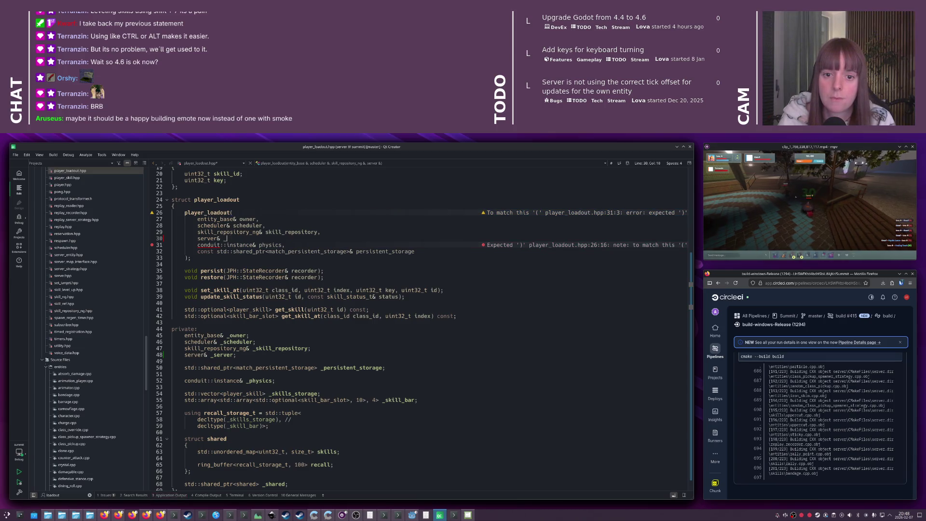
pyautogui.press('BackSpace')
pyautogui.write('server,')
pyautogui.hotkey('alt', 'Return')
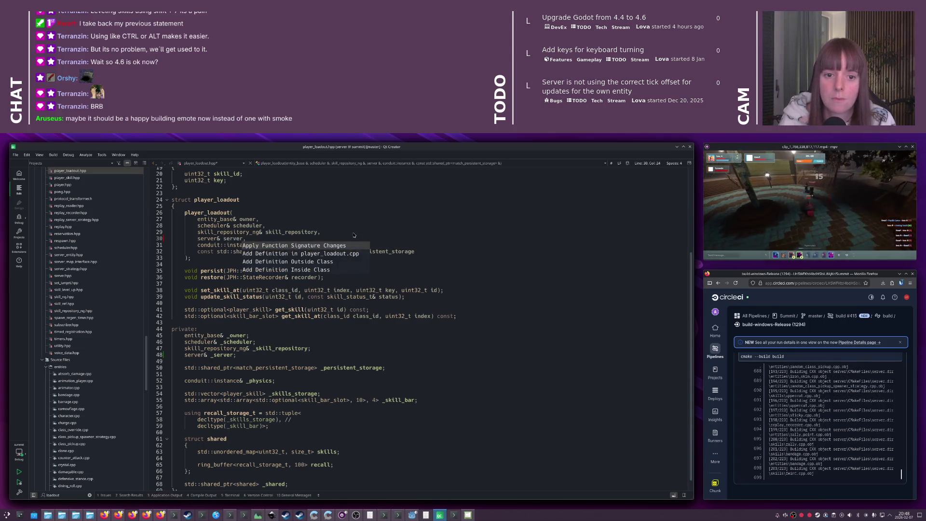
pyautogui.press('Return')
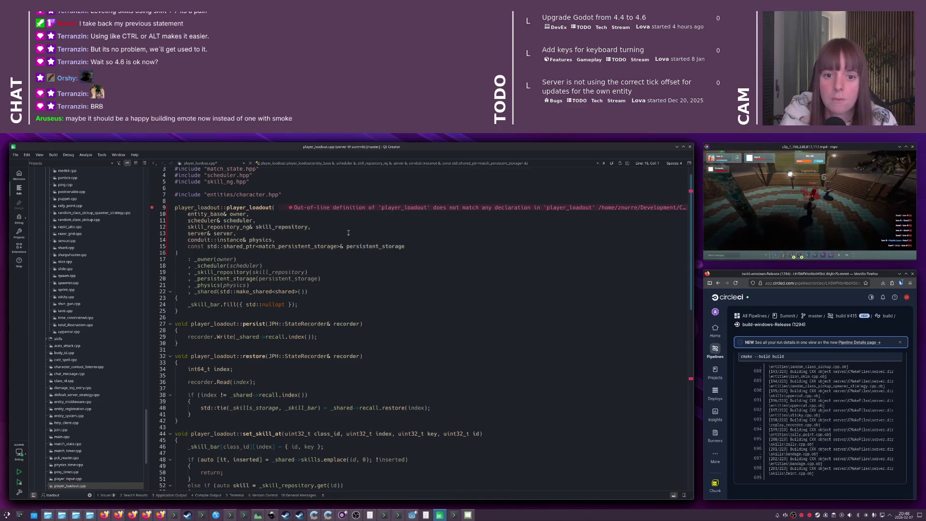
# Insert ', _server(server)' after _skill_repository in the constructor's member initializer list
pyautogui.click(340, 235)
pyautogui.click(346, 275)
pyautogui.press('Return')
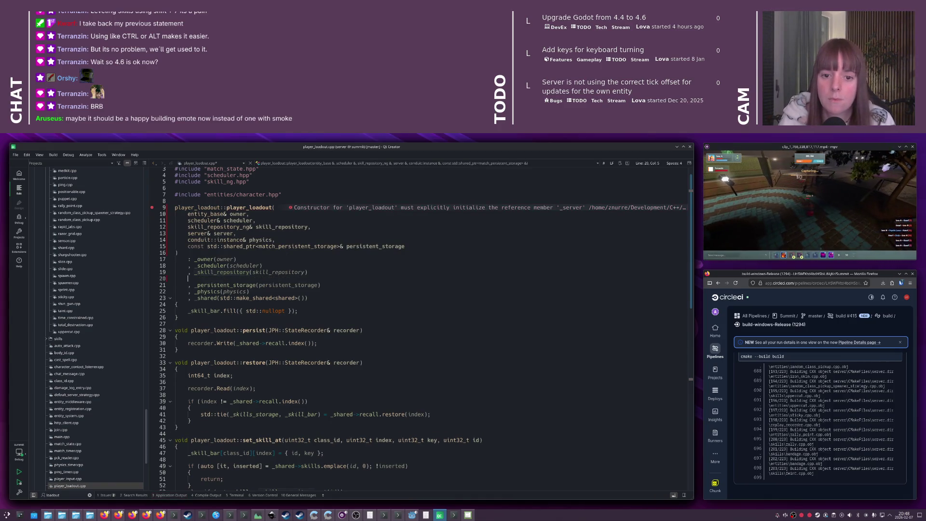
pyautogui.write(', _server(server)')
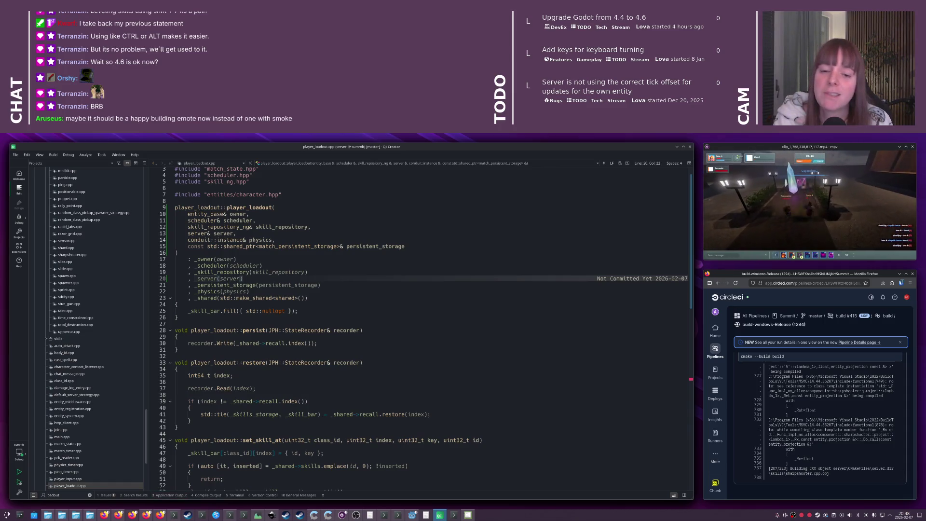
pyautogui.doubleClick(213, 279)
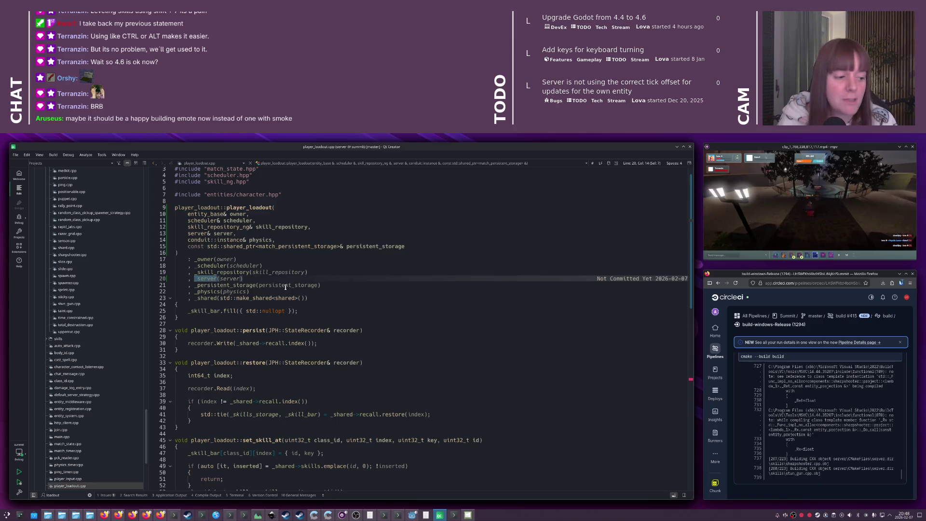
pyautogui.scroll(-9, 285, 288)
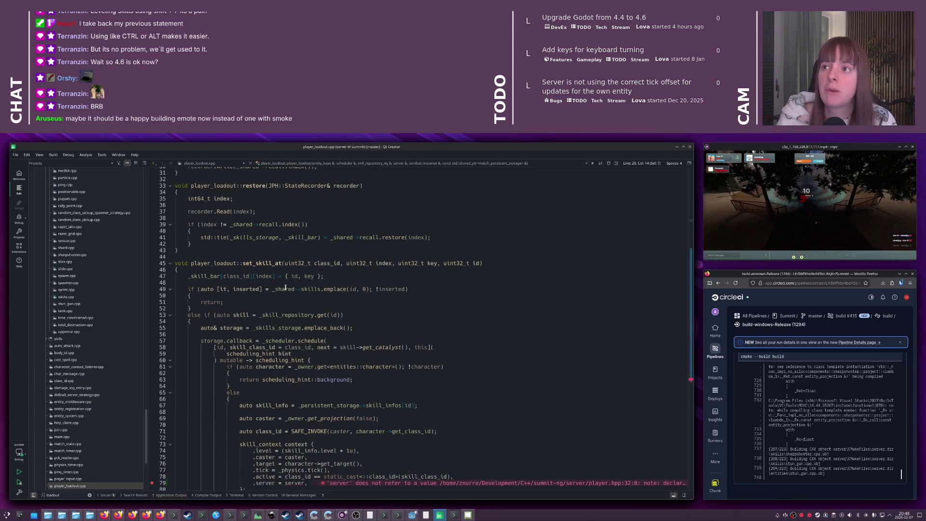
# Change set_skill_at's skill_context entry to '.server = _server'
pyautogui.scroll(-4, 285, 290)
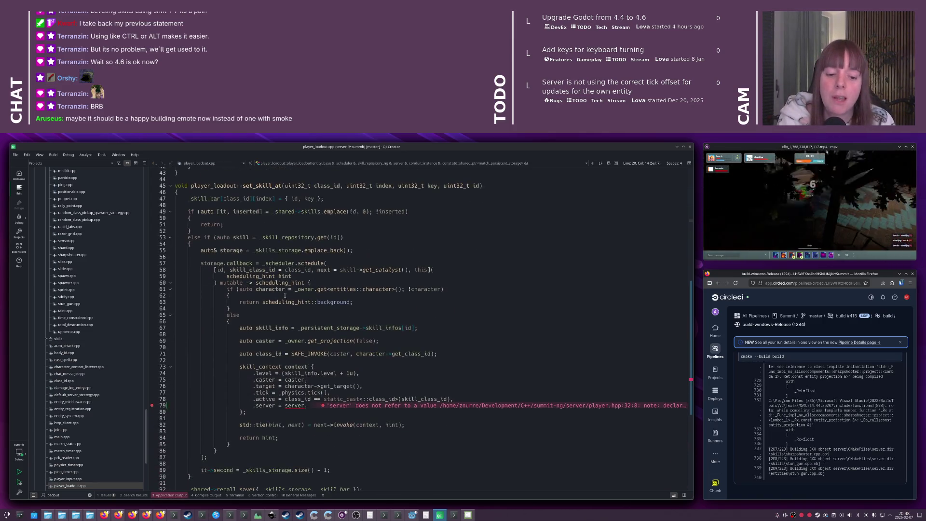
pyautogui.doubleClick(294, 408)
pyautogui.write('_server')
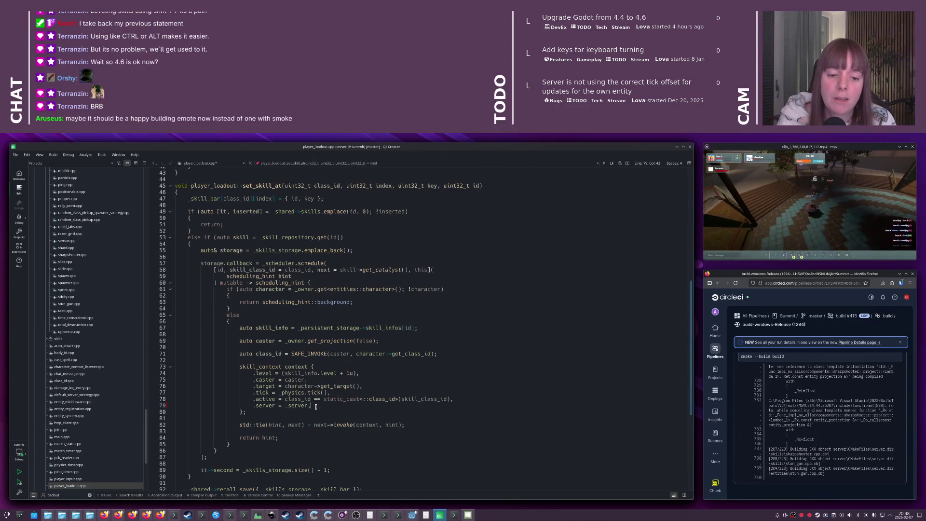
pyautogui.click(295, 407)
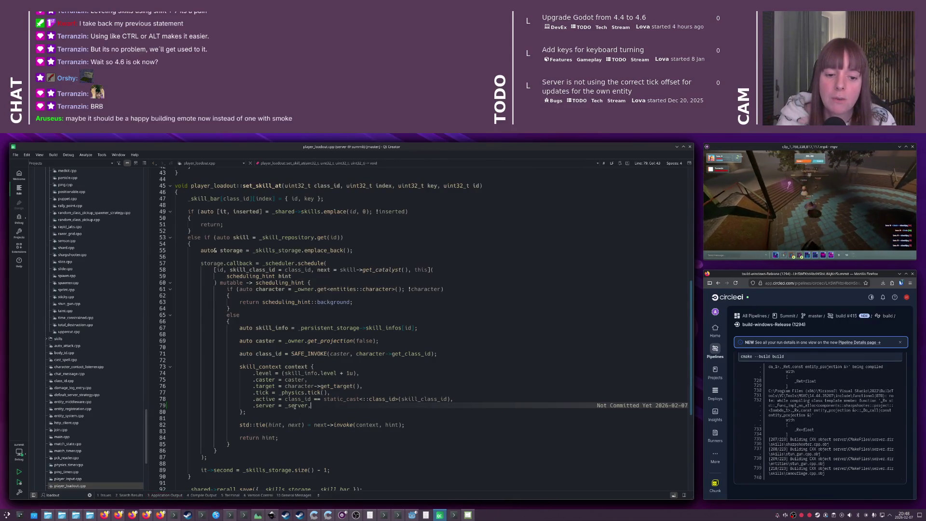
pyautogui.click(325, 405)
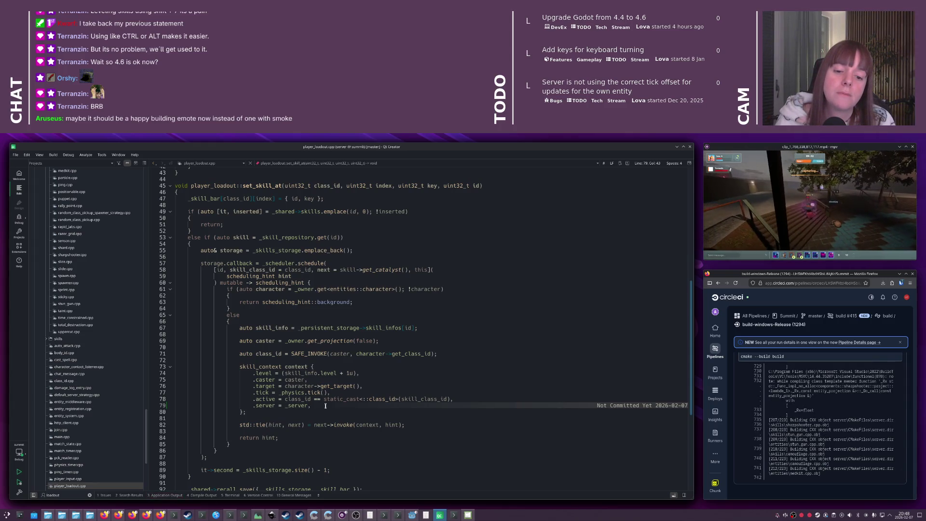
pyautogui.moveTo(325, 406)
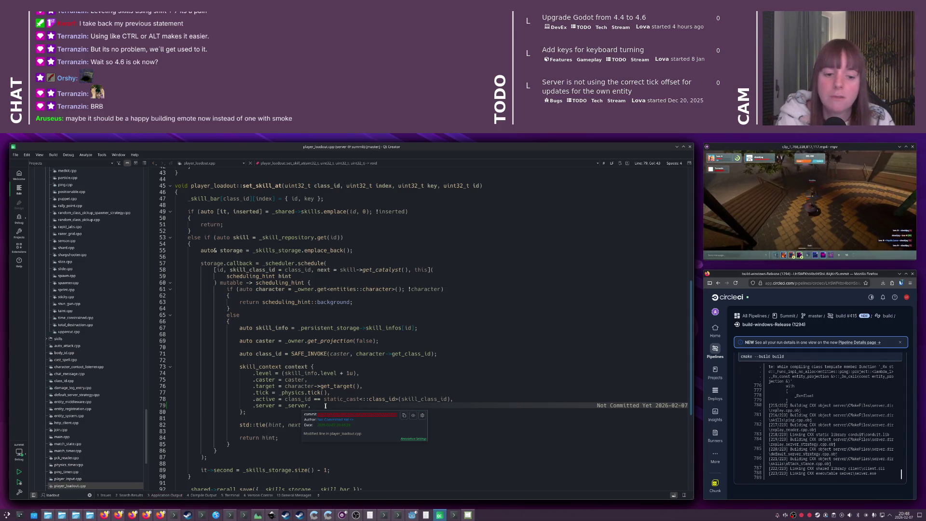
pyautogui.click(320, 392)
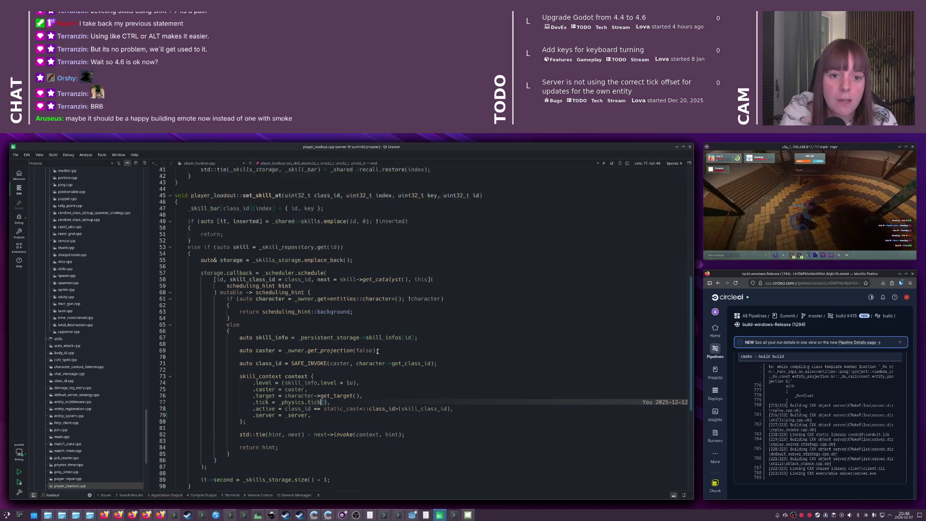
pyautogui.scroll(2, 377, 351)
pyautogui.scroll(3, 378, 351)
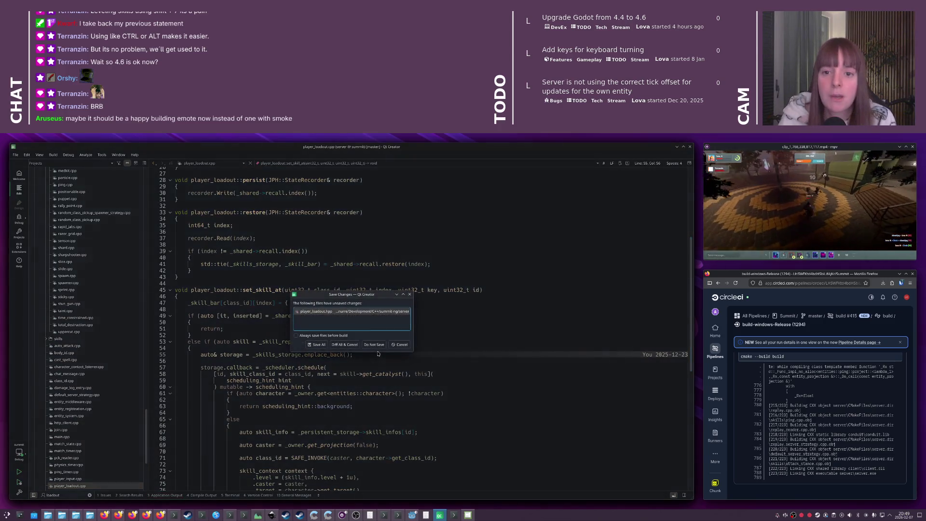
# Build with Ctrl+B and jump to the first 'changes meaning of server' issue in skill_ng.hpp
pyautogui.hotkey('ctrl', 'b')
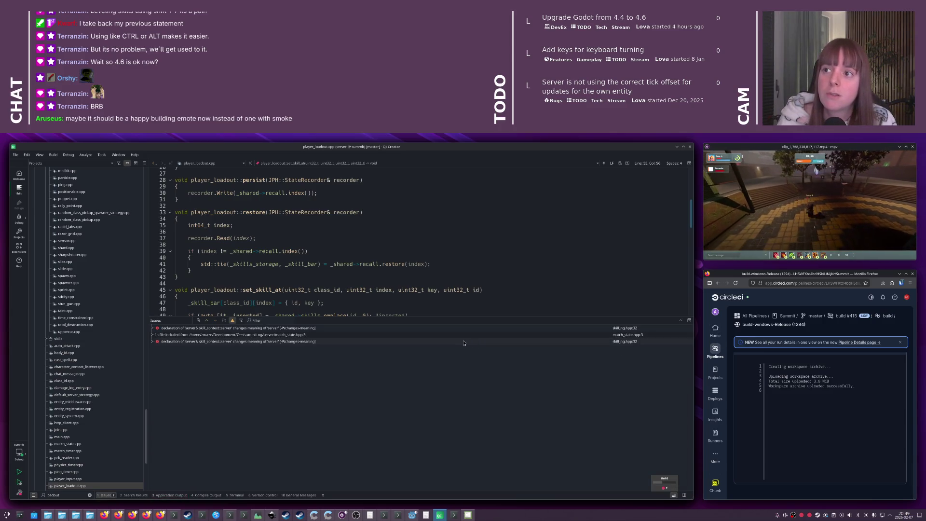
pyautogui.click(314, 328)
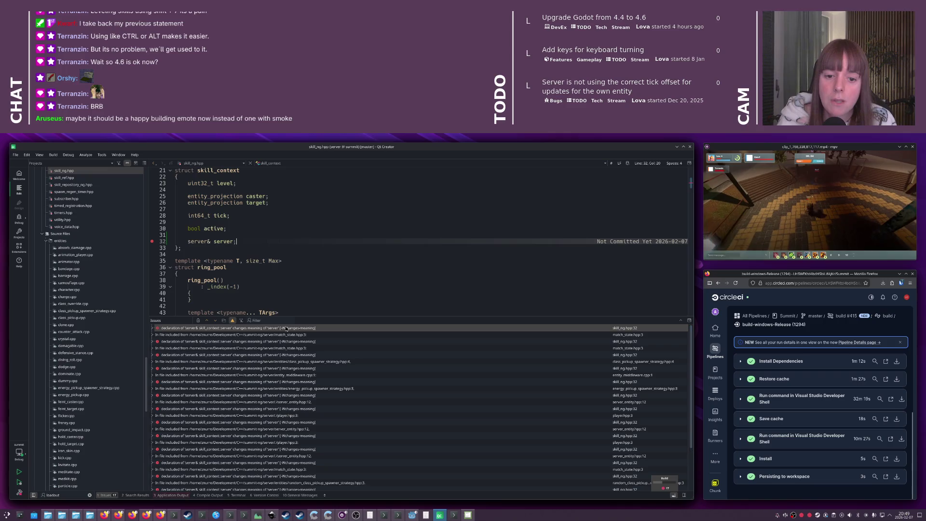
pyautogui.click(197, 241)
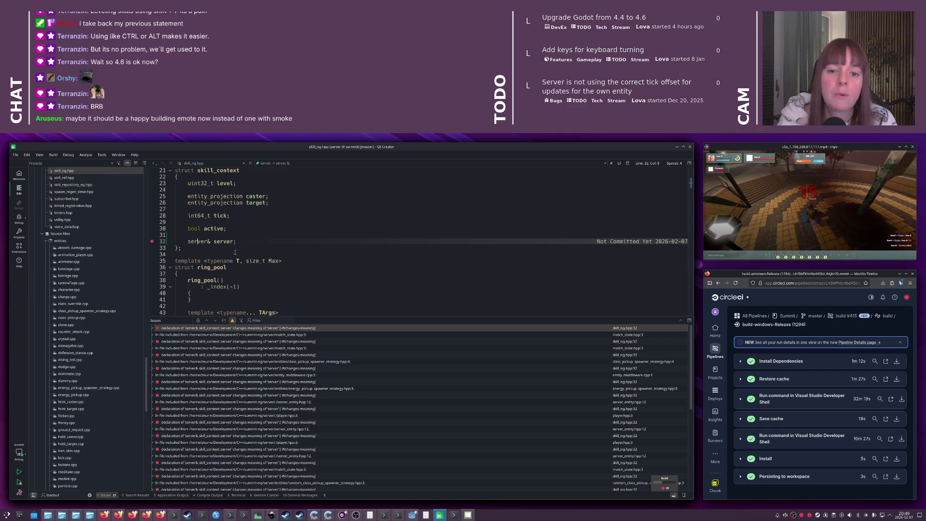
pyautogui.click(217, 241)
pyautogui.scroll(3, 259, 261)
pyautogui.scroll(-1, 259, 261)
pyautogui.press('Escape')
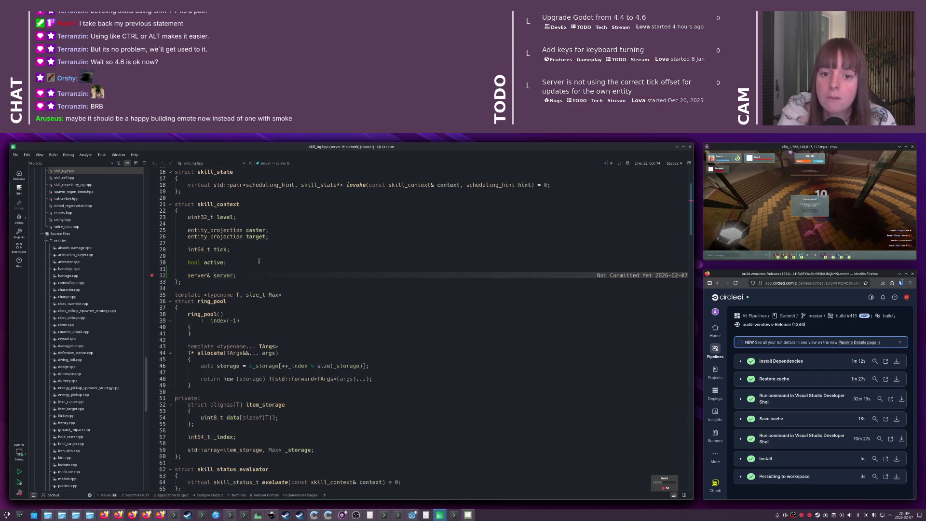
pyautogui.press('Left')
pyautogui.hotkey('alt', '1')
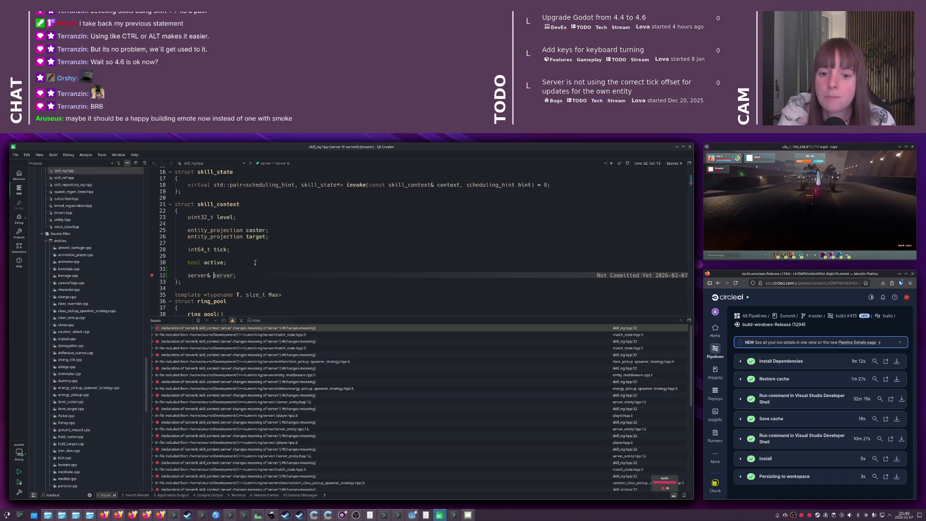
# Qualify the member as '::server& server;', rebuild, and return to CircleCI's pipeline list
pyautogui.click(184, 277)
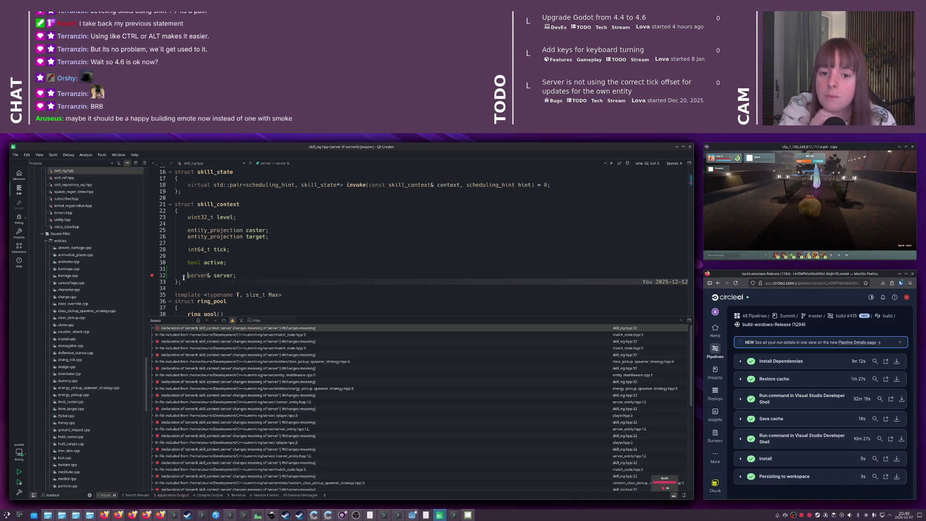
pyautogui.write('::')
pyautogui.press('End')
pyautogui.hotkey('ctrl', 'b')
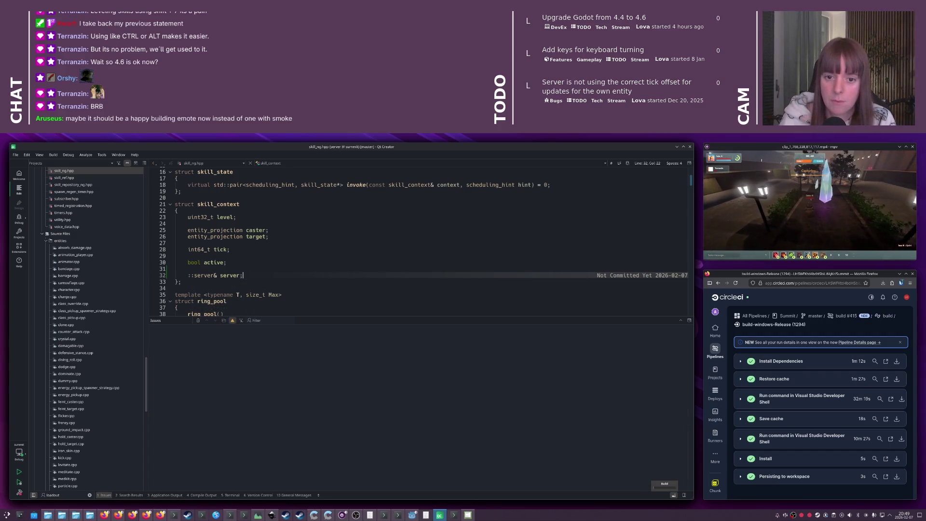
pyautogui.click(812, 337)
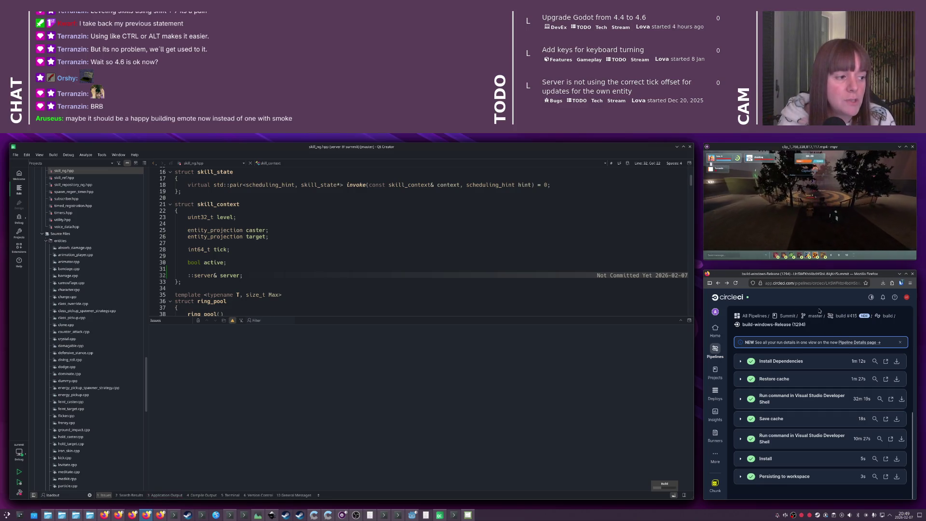
pyautogui.click(719, 283)
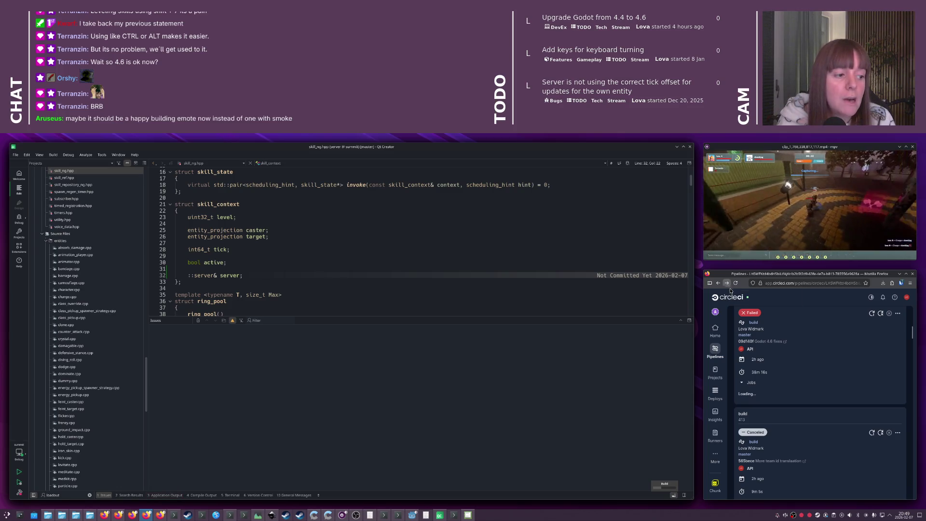
# Tile CircleCI into the large area, show All Pipelines, and open build 415's release job
pyautogui.moveTo(761, 277)
pyautogui.mouseDown()
pyautogui.moveTo(460, 272)
pyautogui.moveTo(490, 292)
pyautogui.mouseUp()
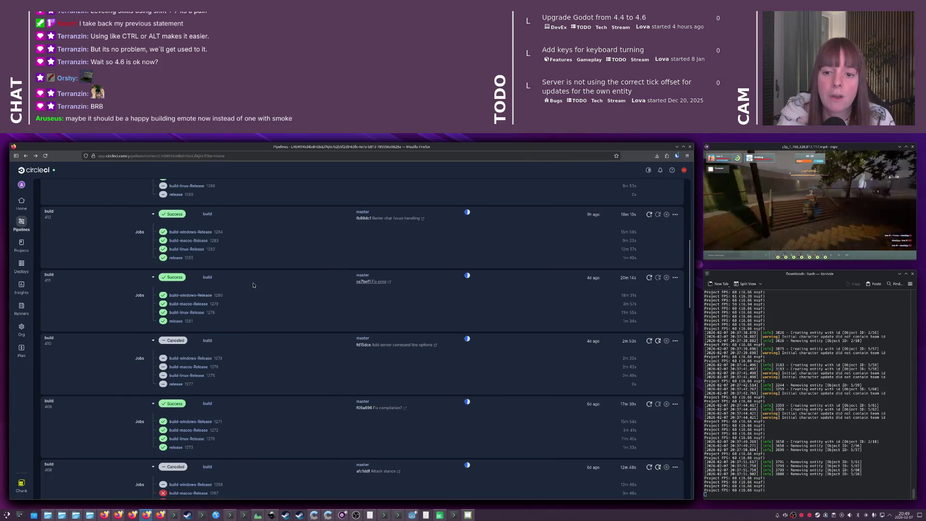
pyautogui.scroll(5, 242, 301)
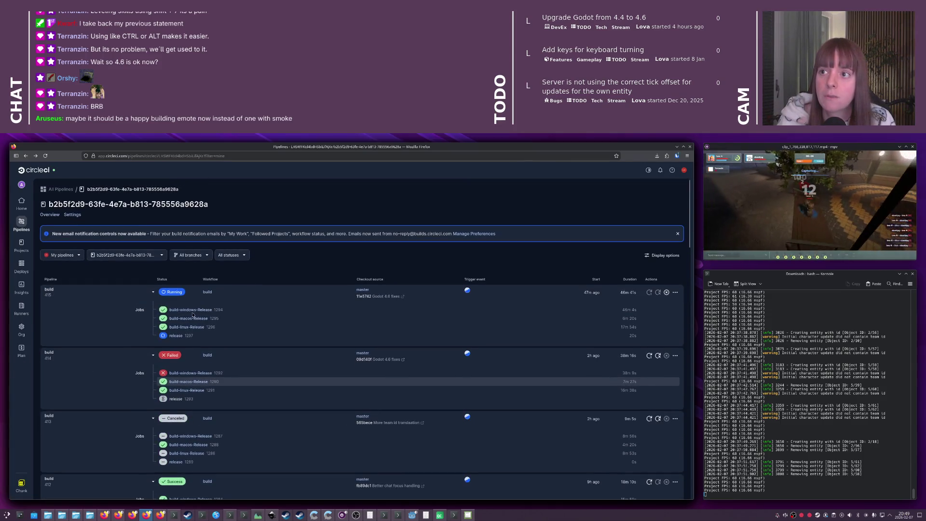
pyautogui.click(187, 328)
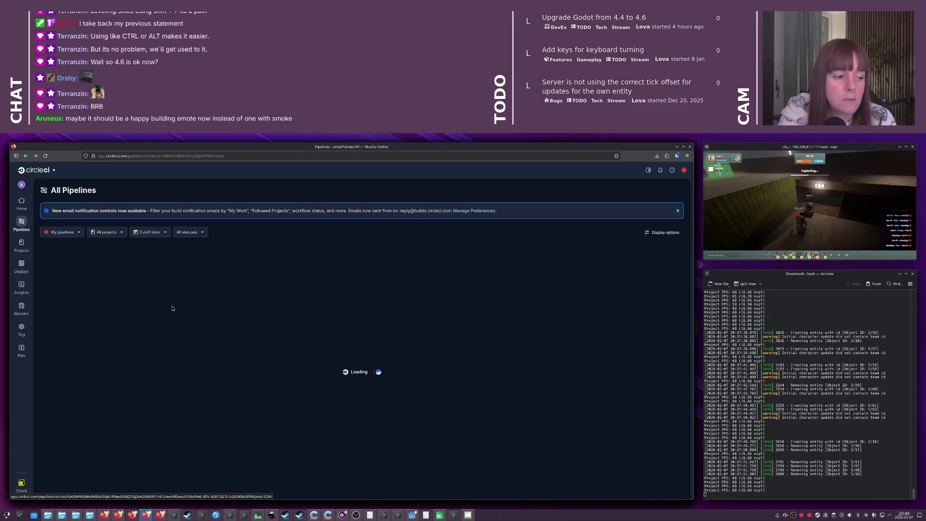
pyautogui.hotkey('alt', 'Tab')
pyautogui.hotkey('alt', 'Tab')
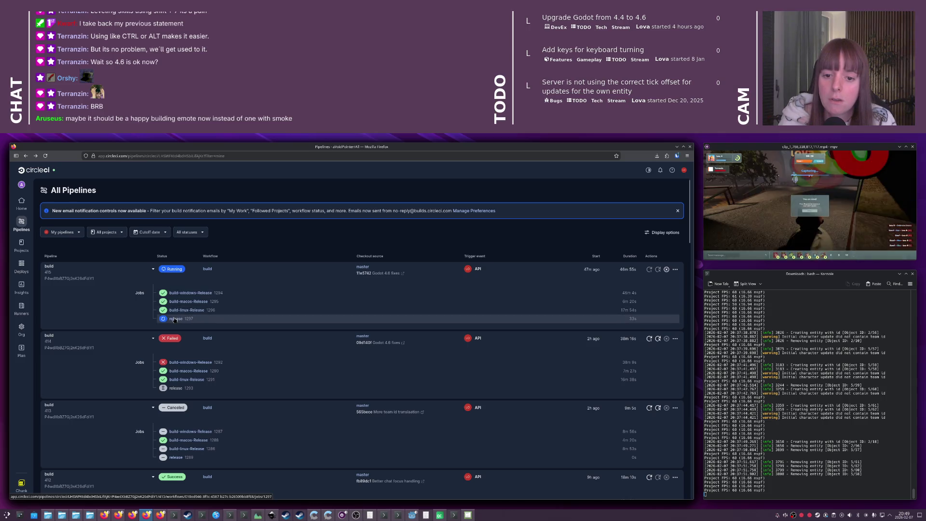
pyautogui.click(209, 318)
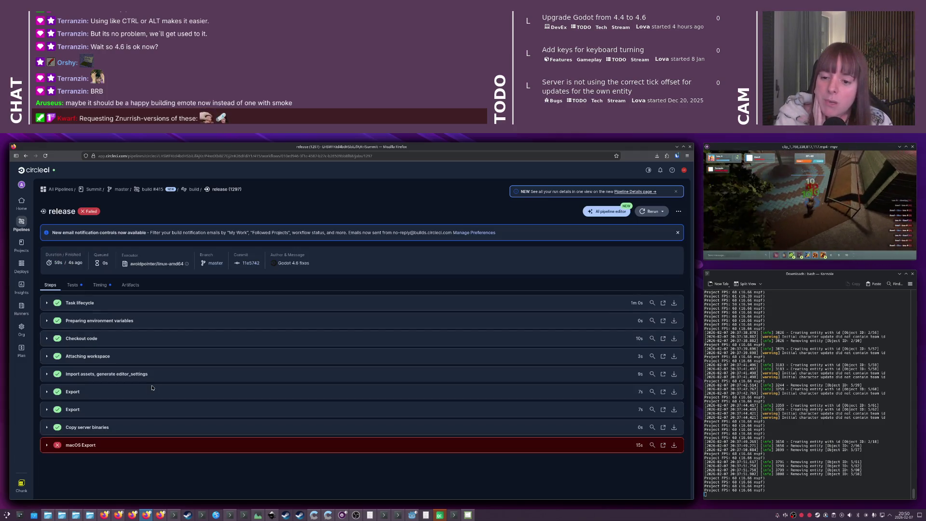
pyautogui.click(155, 445)
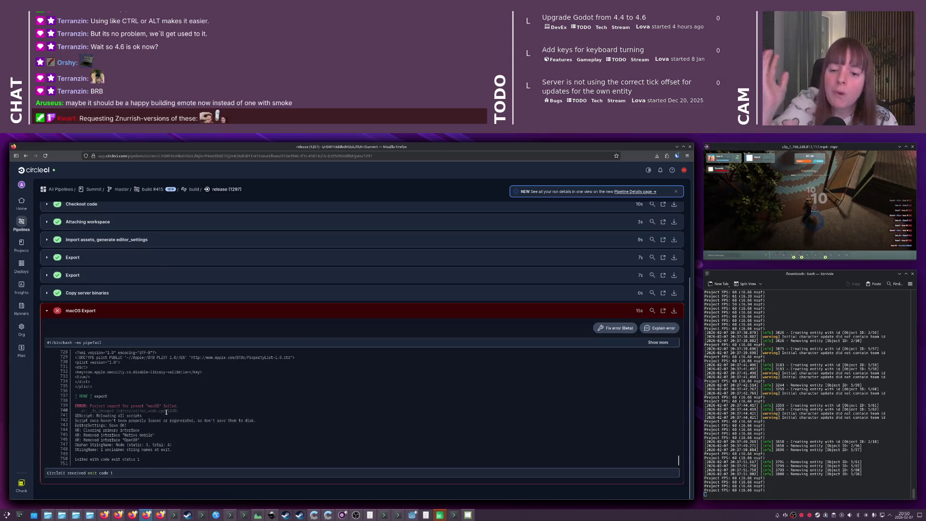
pyautogui.scroll(15, 164, 410)
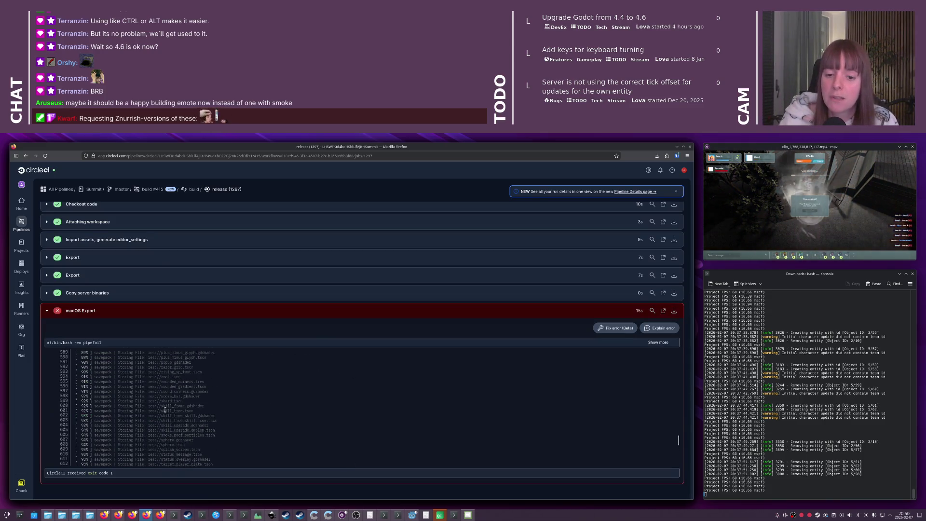
pyautogui.scroll(14, 165, 410)
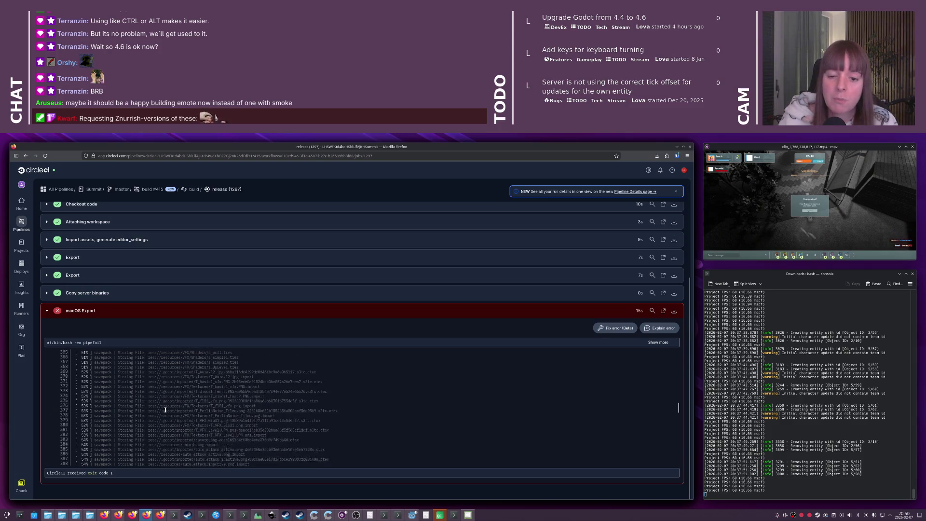
pyautogui.scroll(-20, 165, 410)
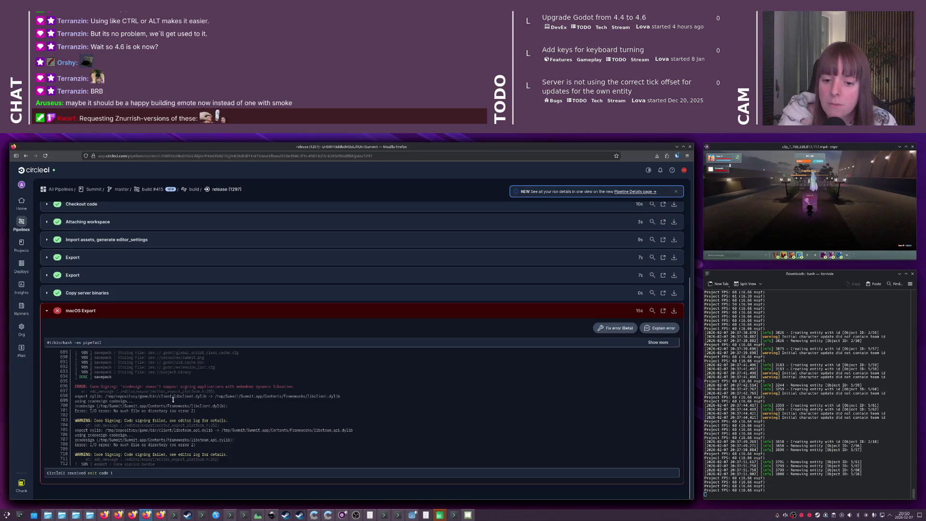
pyautogui.scroll(1, 174, 400)
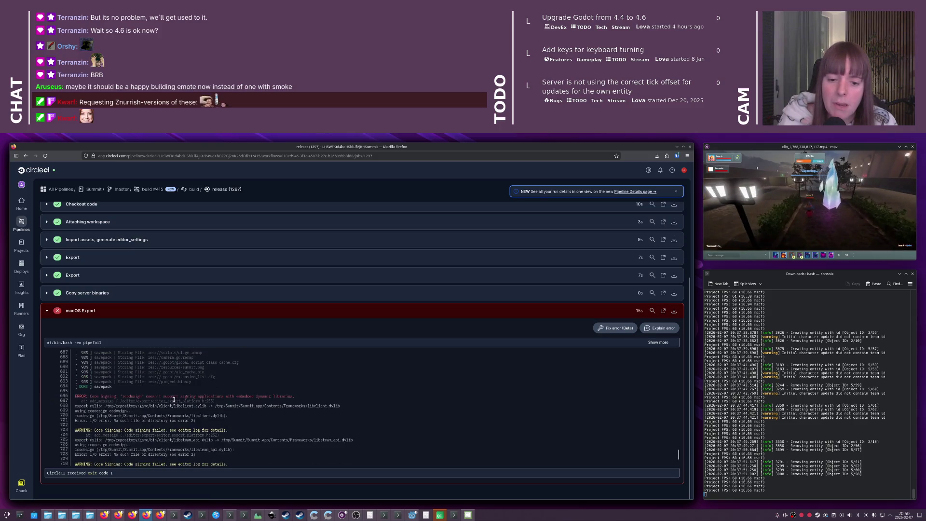
pyautogui.scroll(10, 175, 400)
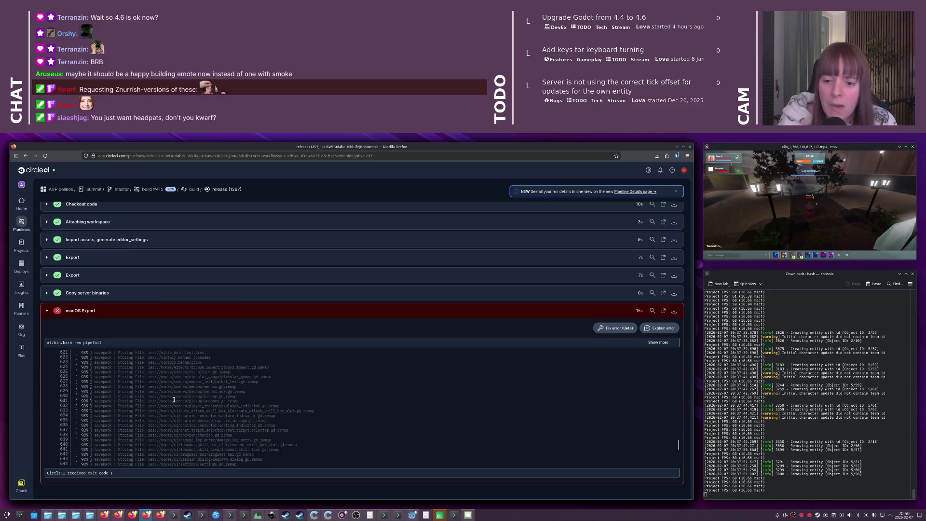
pyautogui.scroll(20, 174, 399)
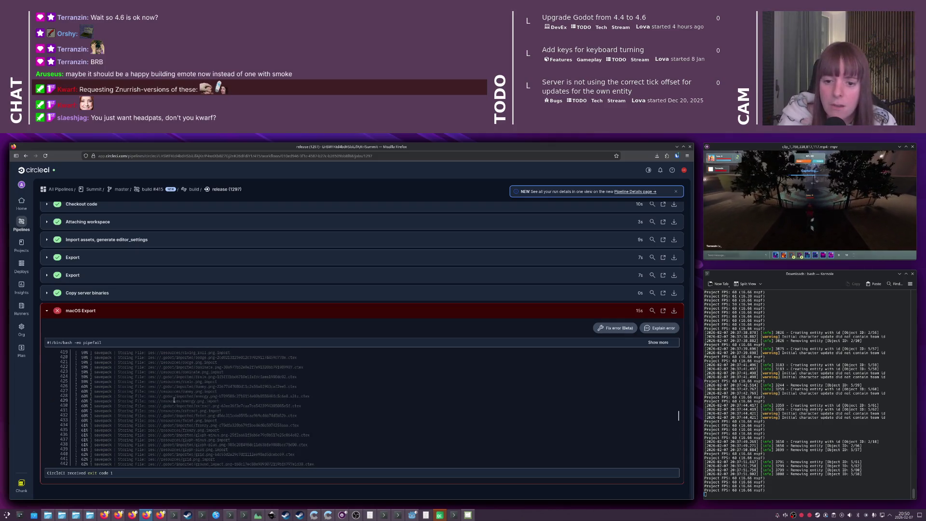
pyautogui.scroll(20, 174, 400)
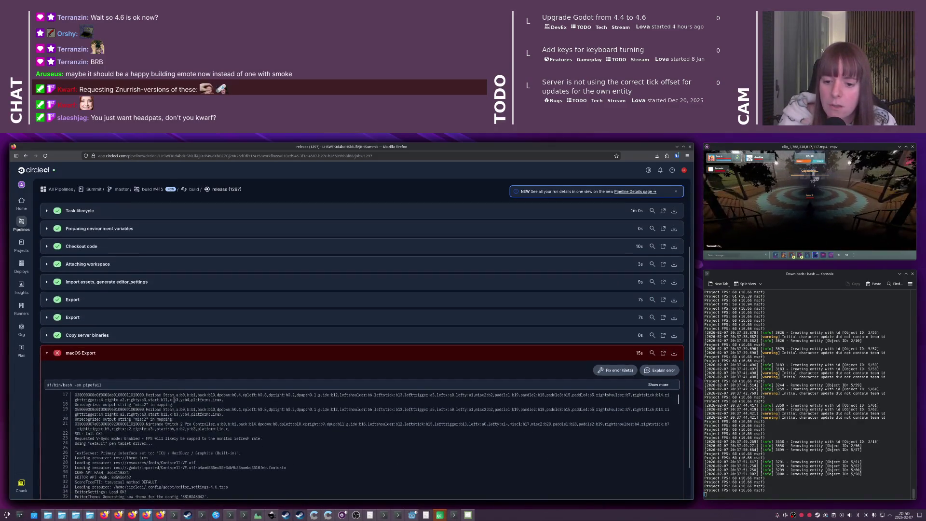
pyautogui.scroll(-5, 162, 365)
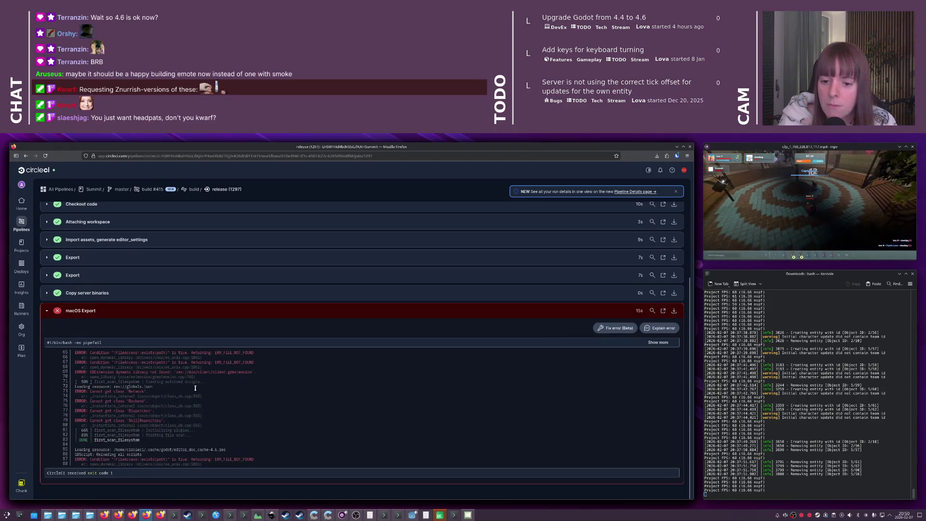
pyautogui.scroll(-1, 195, 388)
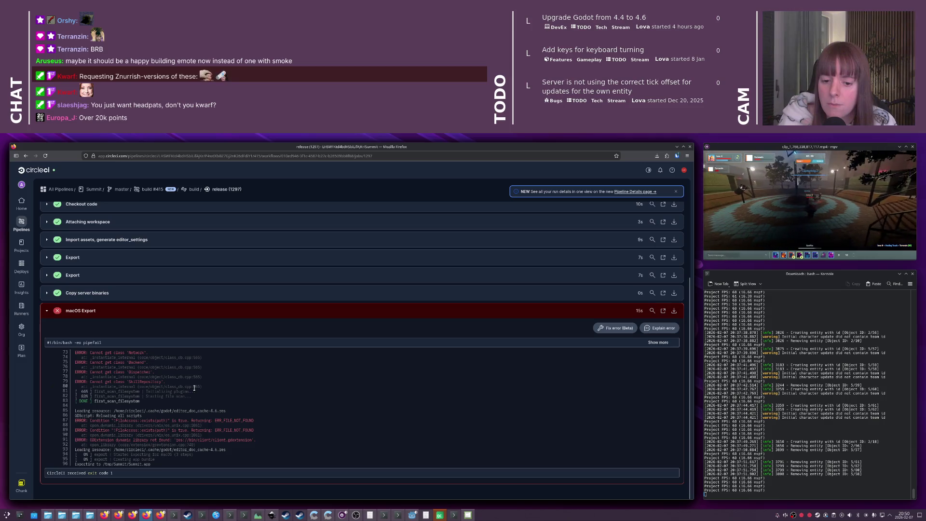
pyautogui.scroll(-2, 194, 388)
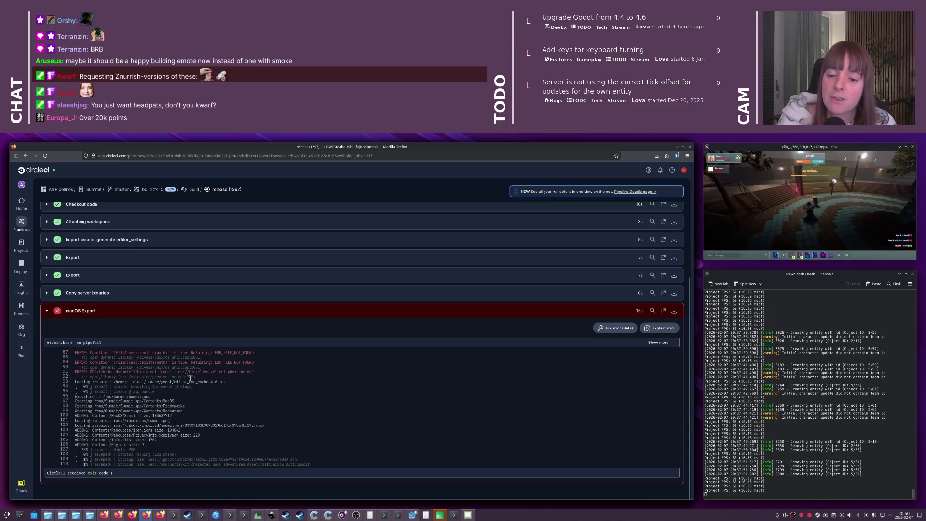
pyautogui.scroll(-5, 186, 370)
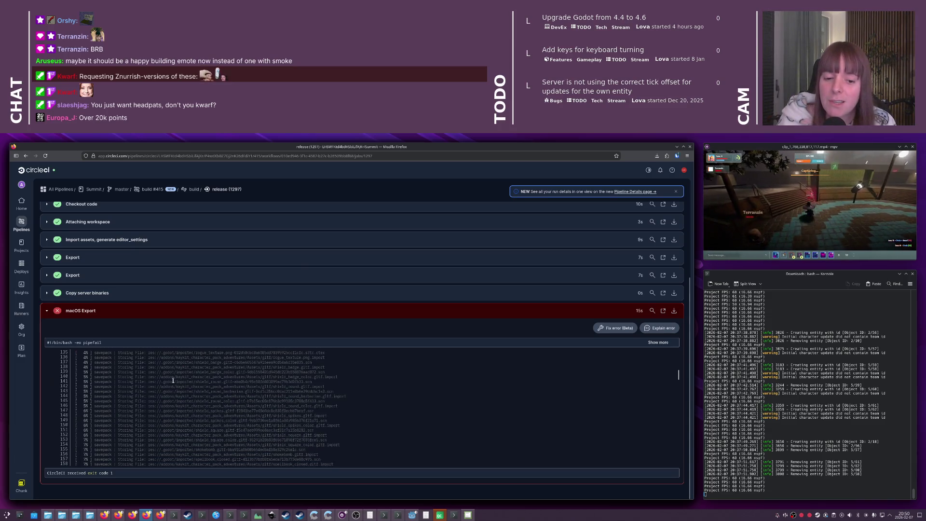
pyautogui.scroll(6, 165, 379)
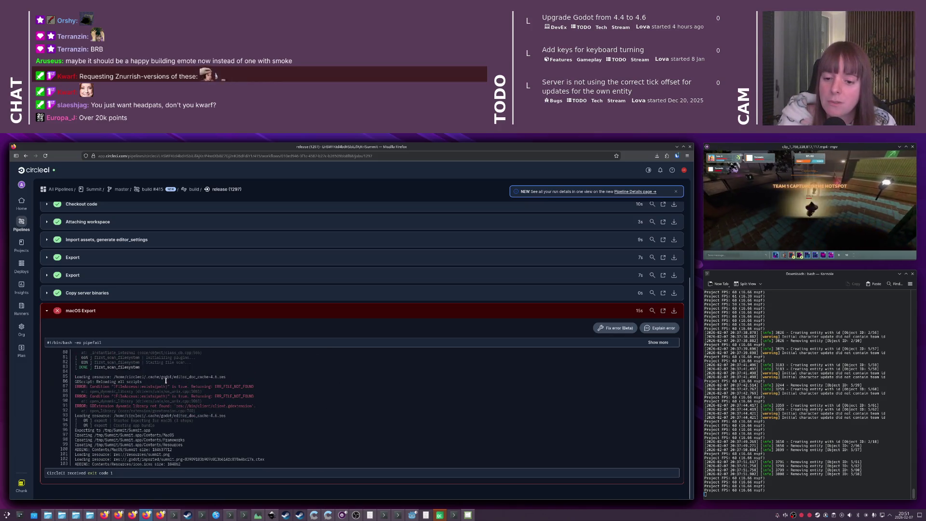
pyautogui.scroll(6, 166, 381)
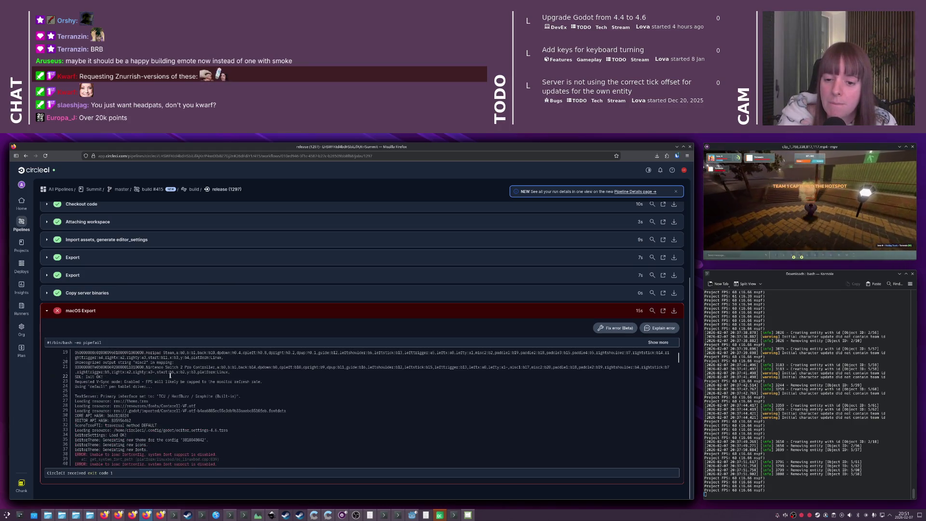
pyautogui.scroll(3, 170, 376)
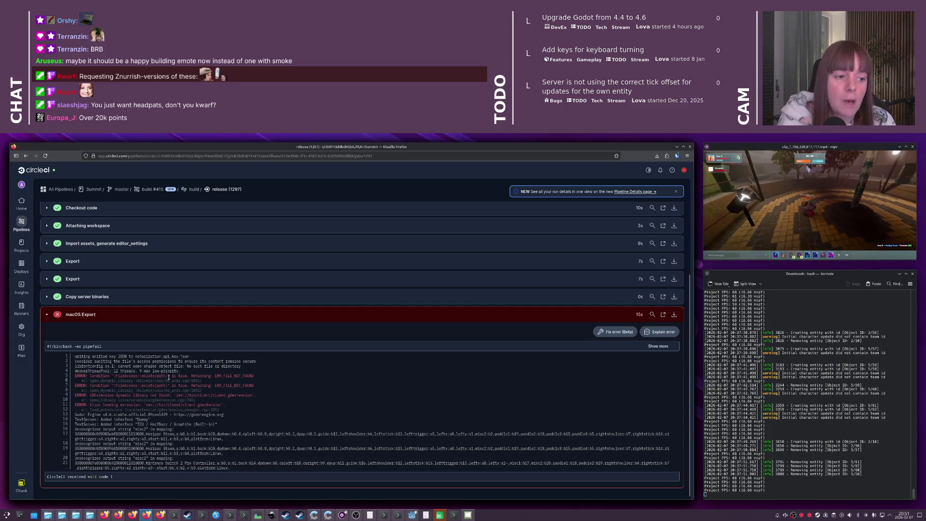
pyautogui.hotkey('alt', 'Tab')
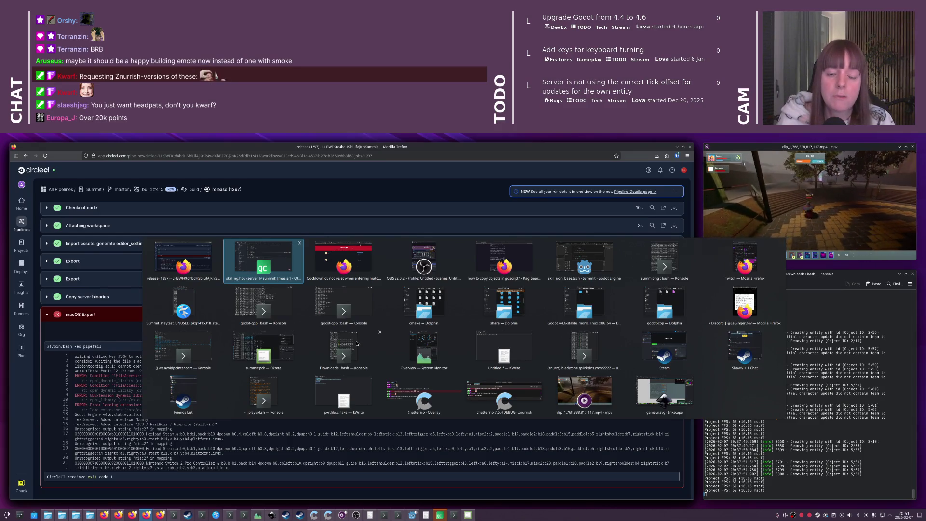
pyautogui.click(364, 337)
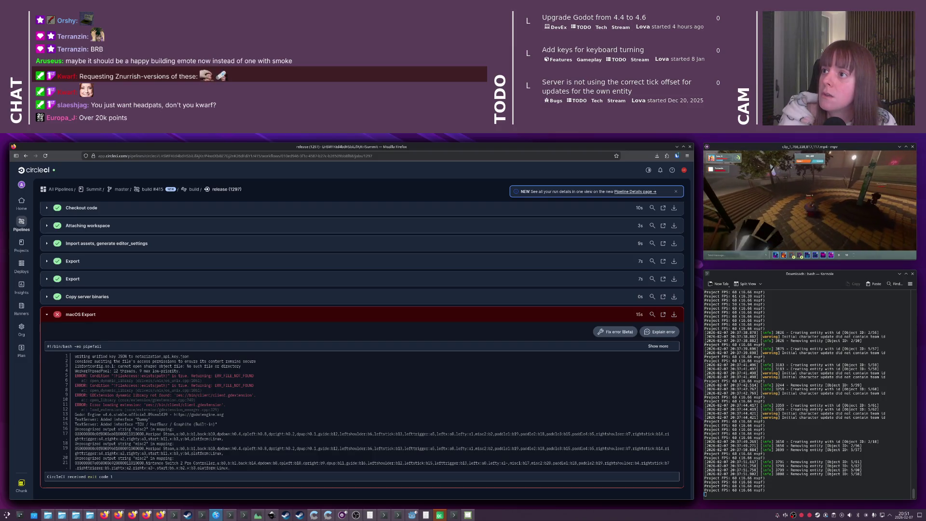
pyautogui.hotkey('alt', 'Tab')
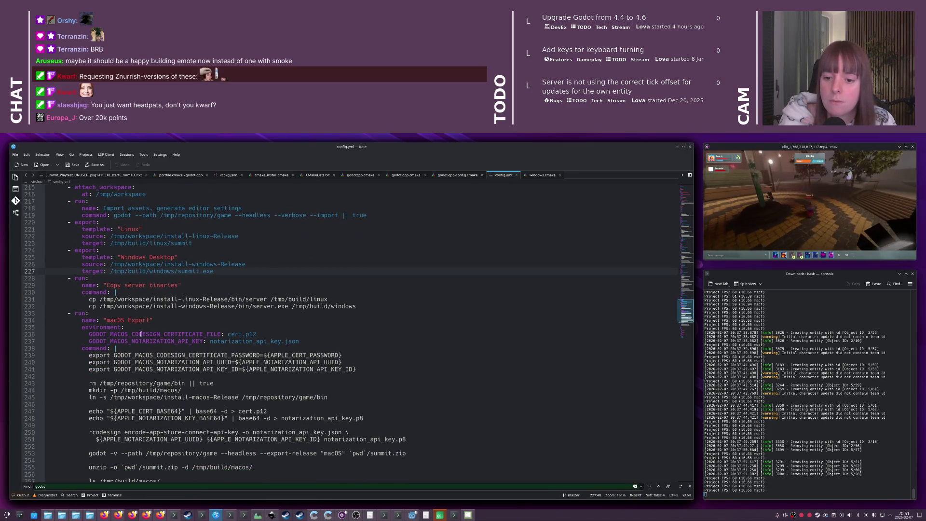
# Comment out the macOS Export run step lines (233–257) in config.yml
pyautogui.scroll(-2, 224, 323)
pyautogui.click(146, 317)
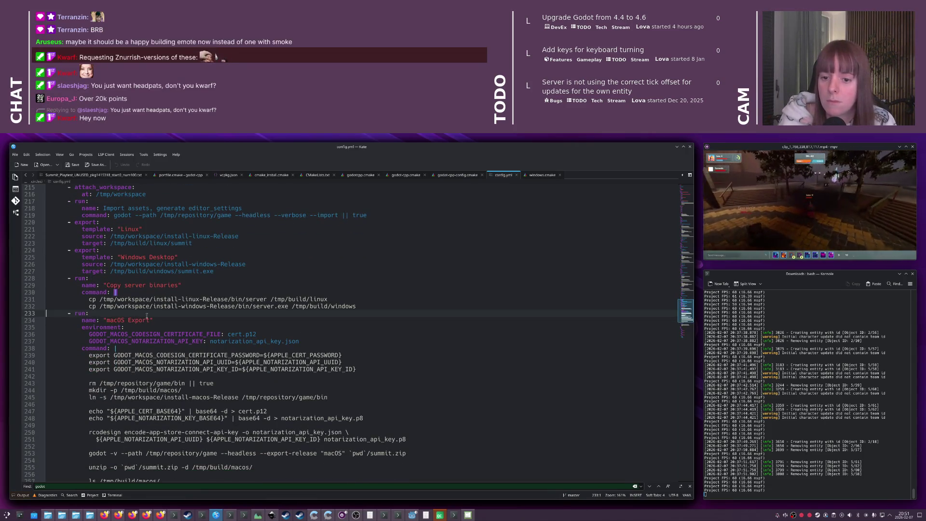
pyautogui.scroll(-5, 159, 348)
pyautogui.keyDown('shift'); pyautogui.click(178, 378); pyautogui.keyUp('shift')
pyautogui.hotkey('ctrl', '/')
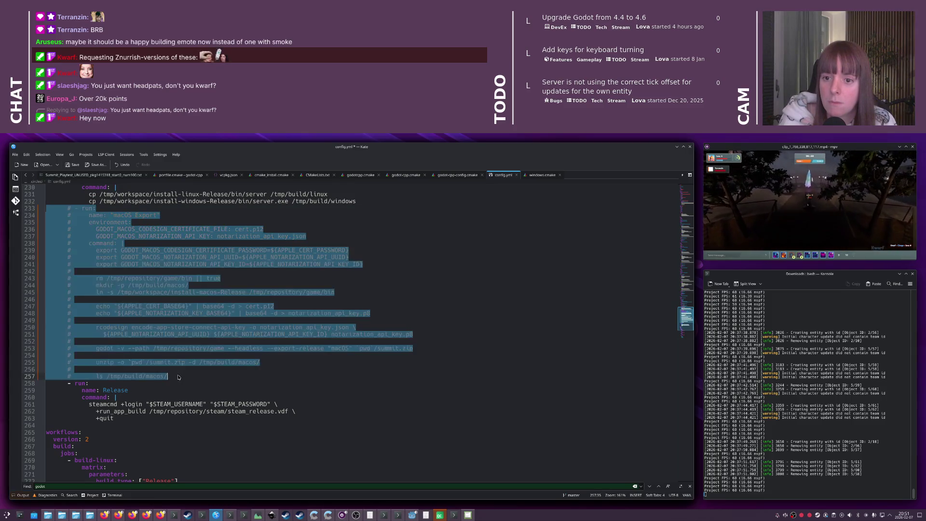
pyautogui.scroll(1, 180, 367)
pyautogui.click(181, 348)
# Save config.yml and return to Qt Creator
pyautogui.scroll(-3, 181, 350)
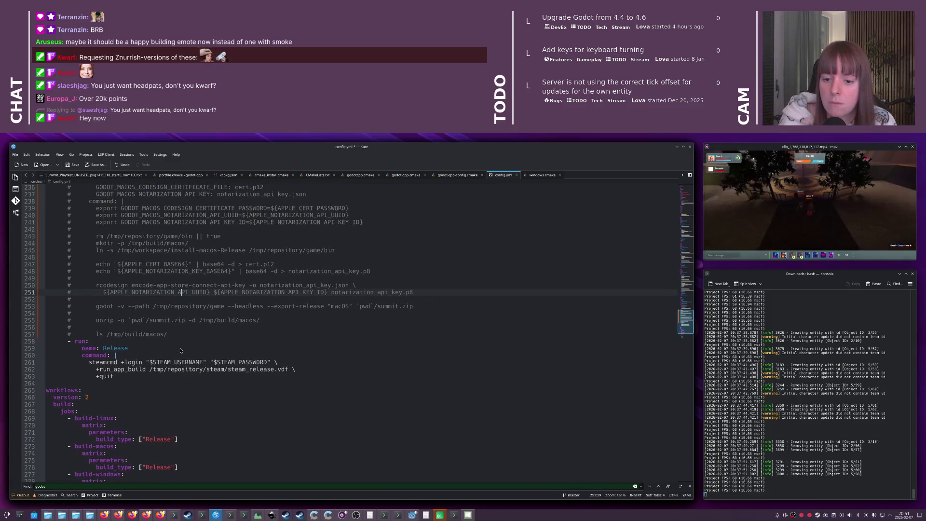
pyautogui.scroll(-2, 181, 351)
pyautogui.click(180, 348)
pyautogui.hotkey('ctrl', 's')
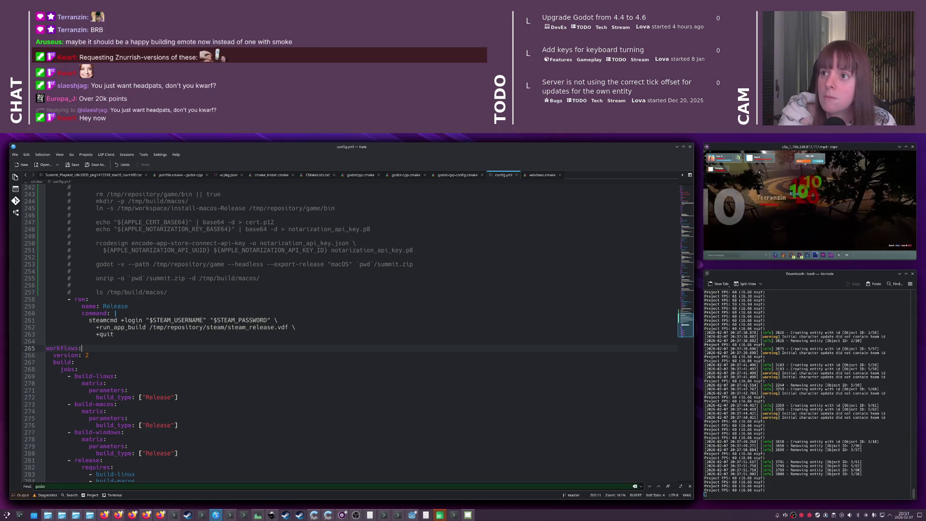
pyautogui.hotkey('alt', 'Tab')
pyautogui.hotkey('alt', 'Tab')
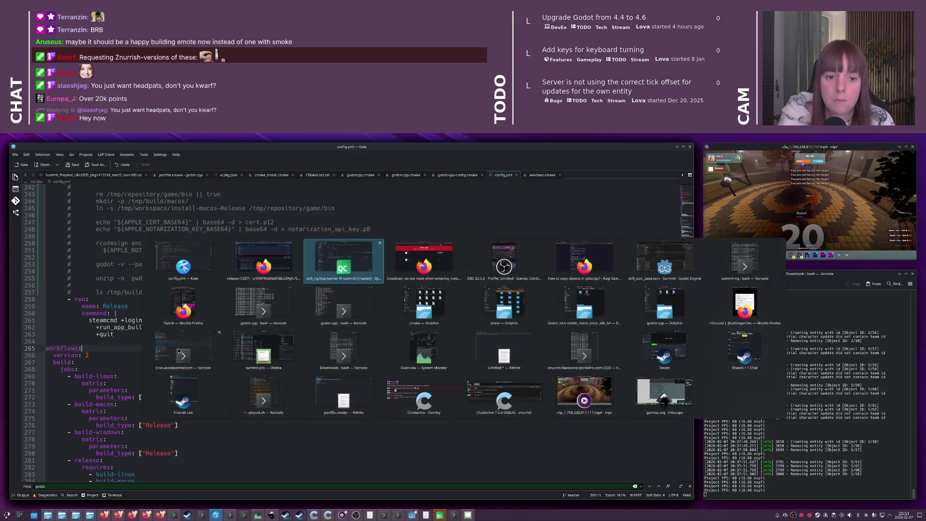
pyautogui.hotkey('ctrl', 'k')
# Commit only config.yml with the message 'Bye bye macOS'
pyautogui.write('git com')
pyautogui.press('Return')
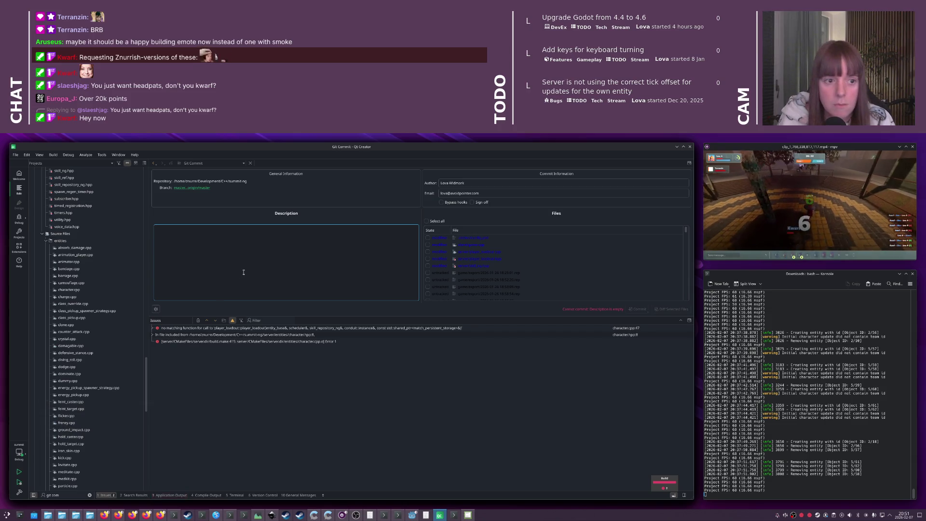
pyautogui.doubleClick(478, 242)
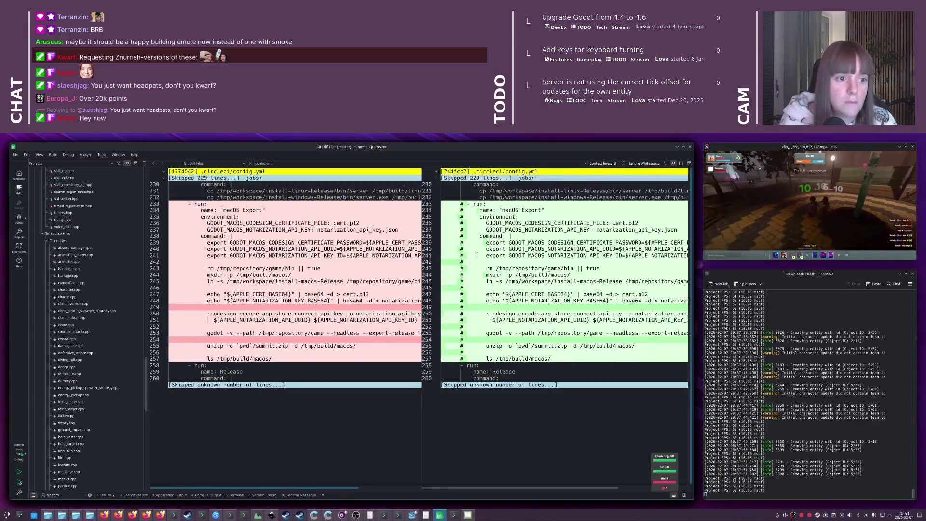
pyautogui.hotkey('ctrl', 'w')
pyautogui.click(427, 238)
pyautogui.click(357, 261)
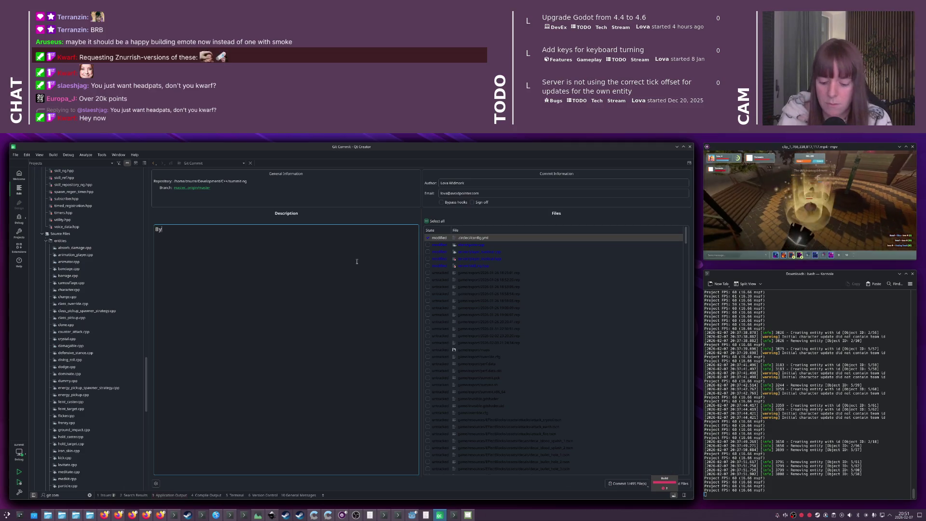
pyautogui.write('Bye bye macOS')
pyautogui.click(627, 483)
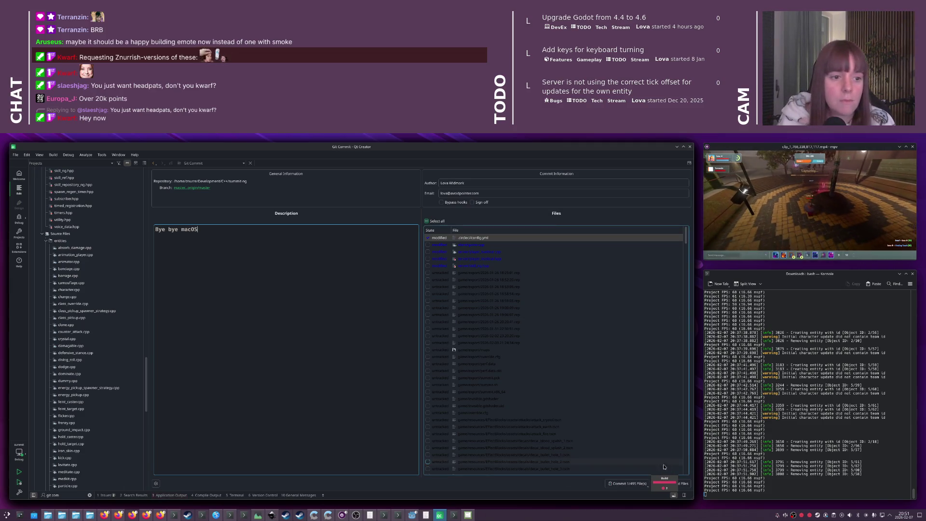
# Push the new commit to the remote with git push
pyautogui.click(499, 396)
pyautogui.hotkey('ctrl', 'k')
pyautogui.write('git push')
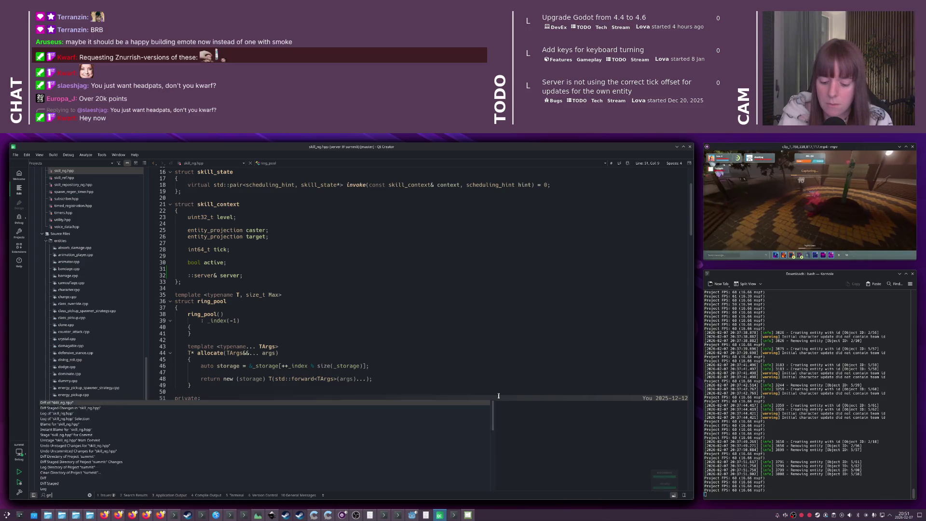
pyautogui.press('Return')
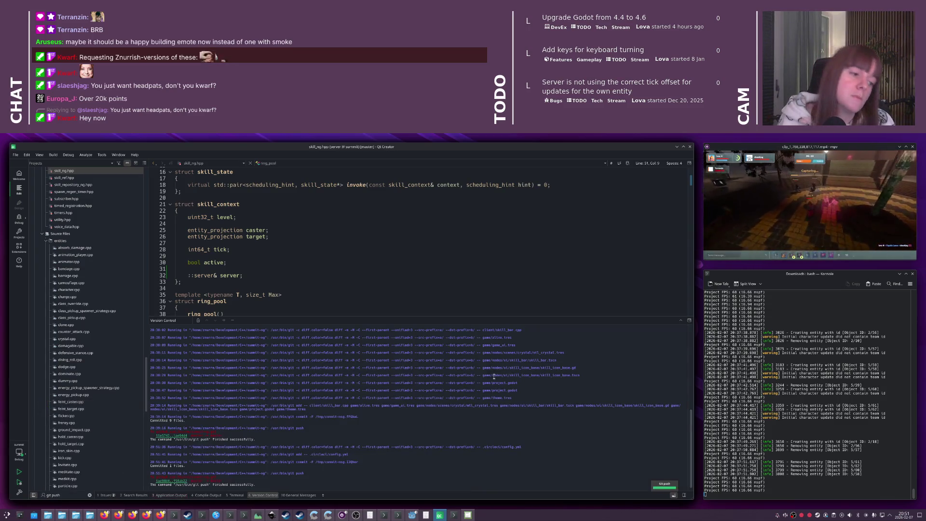
pyautogui.hotkey('alt', 'Tab')
pyautogui.hotkey('alt', 'Tab')
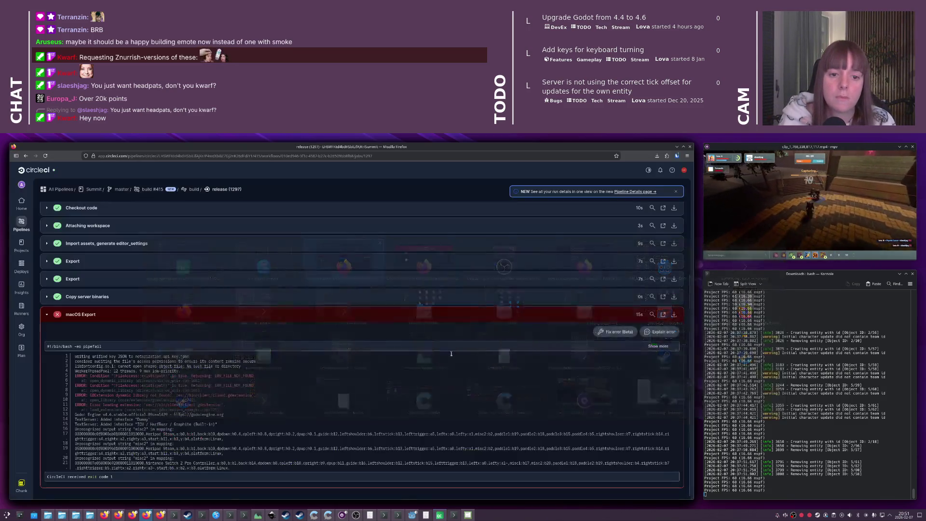
# Filter CircleCI's All Pipelines list to the Summit project after dismissing the banner
pyautogui.hotkey('alt', 'Left')
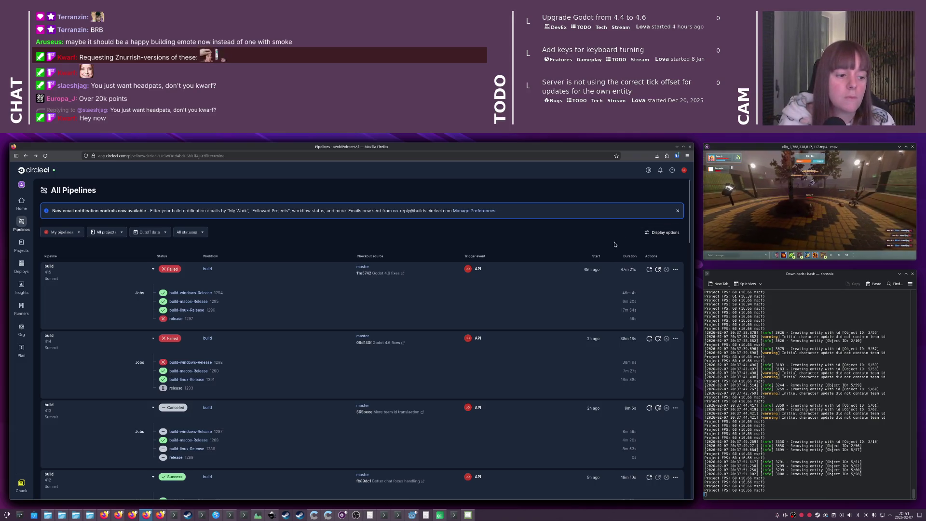
pyautogui.click(678, 211)
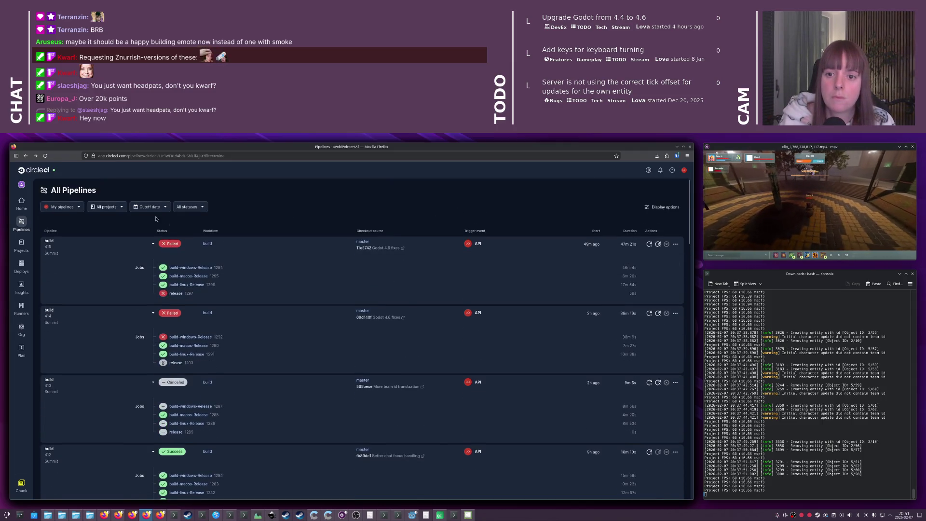
pyautogui.click(107, 206)
pyautogui.click(106, 254)
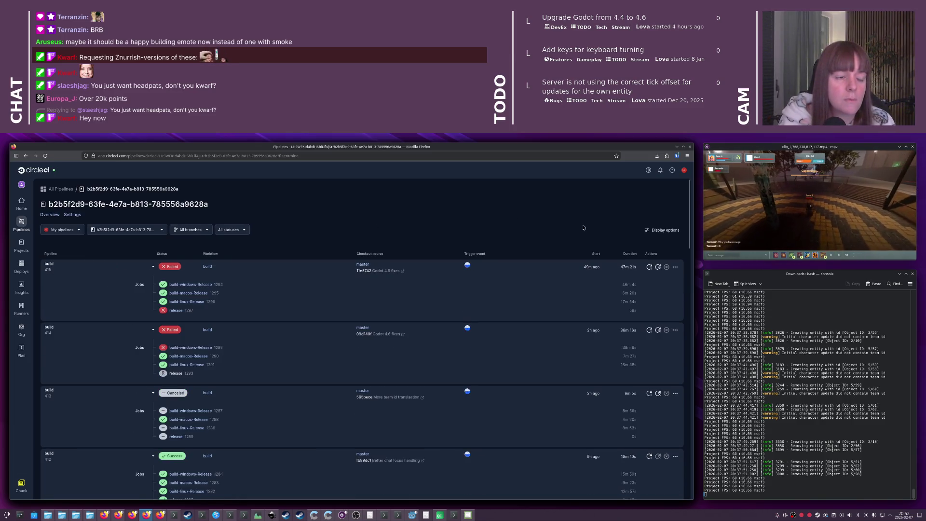
# Trigger a new Summit pipeline with master as the checkout branch
pyautogui.click(648, 206)
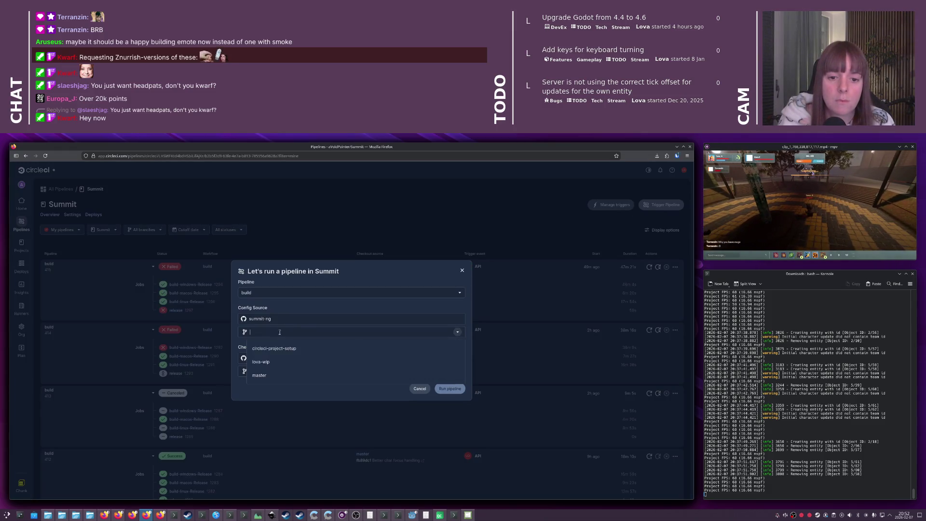
pyautogui.write('master')
pyautogui.click(273, 370)
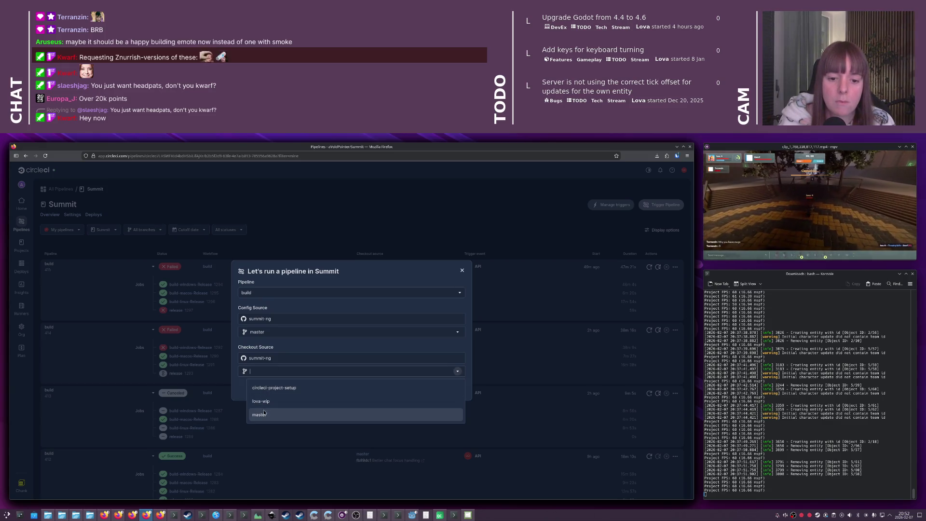
pyautogui.click(269, 414)
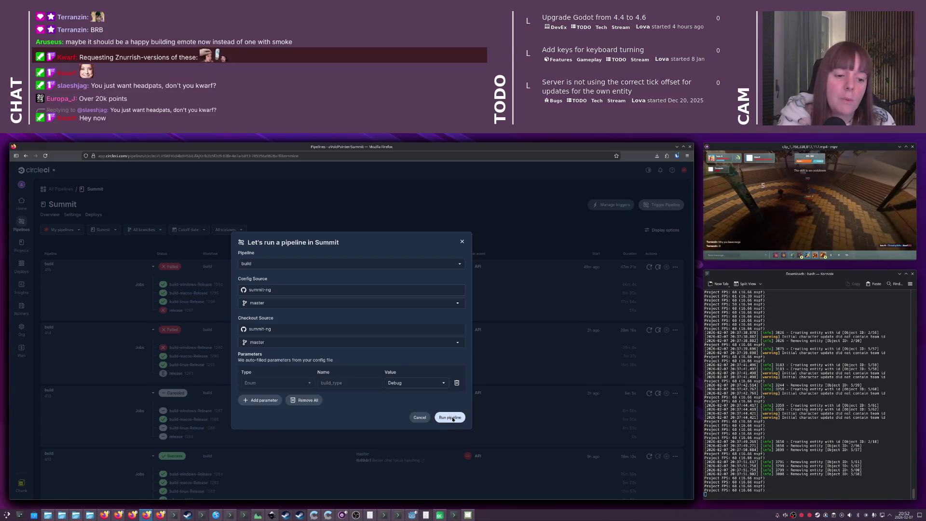
pyautogui.click(465, 416)
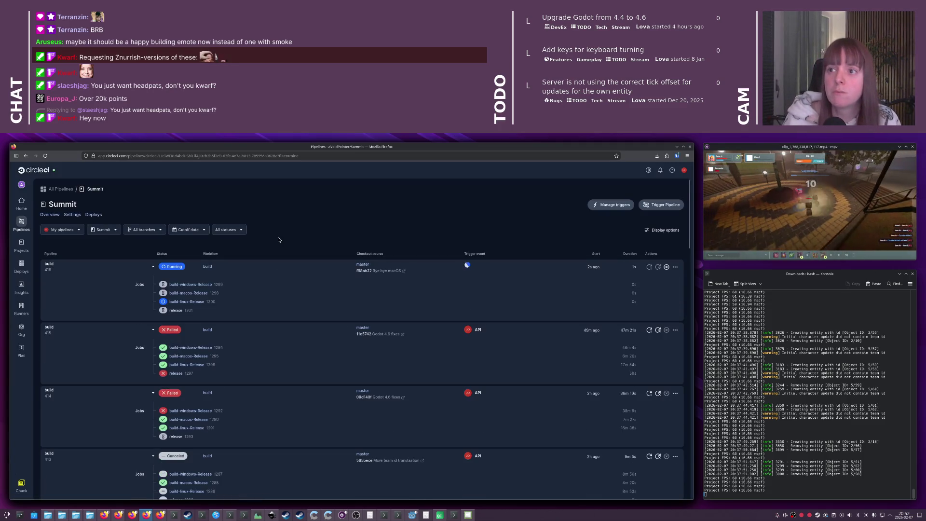
pyautogui.hotkey('alt', 'Tab')
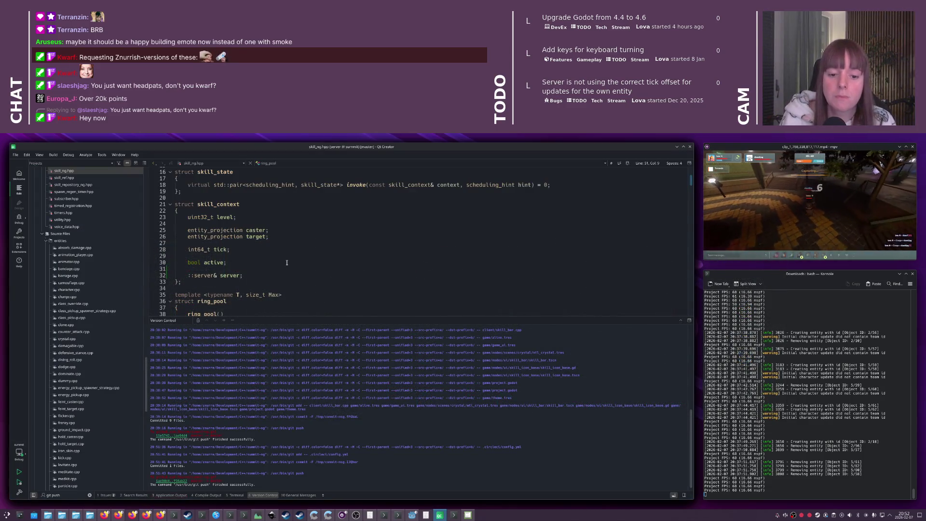
# Pass server to the player_loadout initializer on character.cpp line 47 and save
pyautogui.click(288, 290)
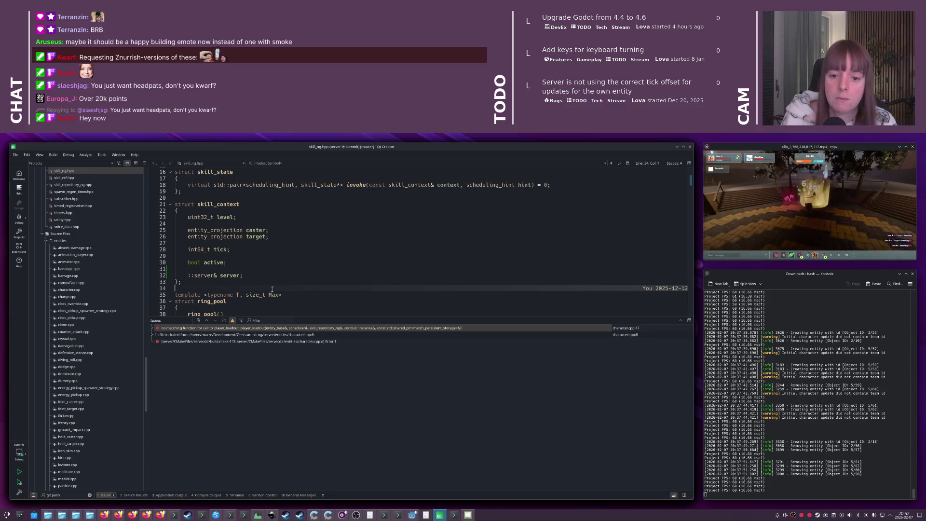
pyautogui.click(250, 330)
pyautogui.press('Escape')
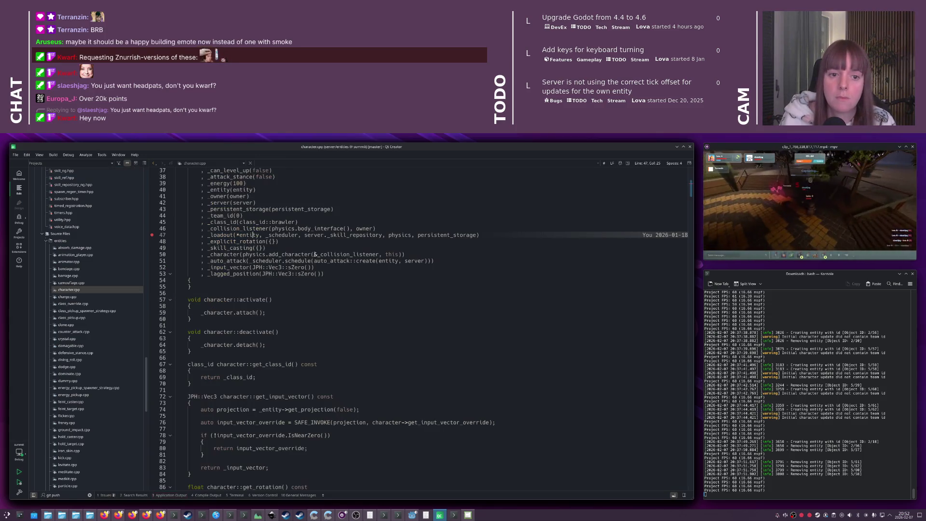
pyautogui.scroll(2, 306, 247)
pyautogui.doubleClick(312, 273)
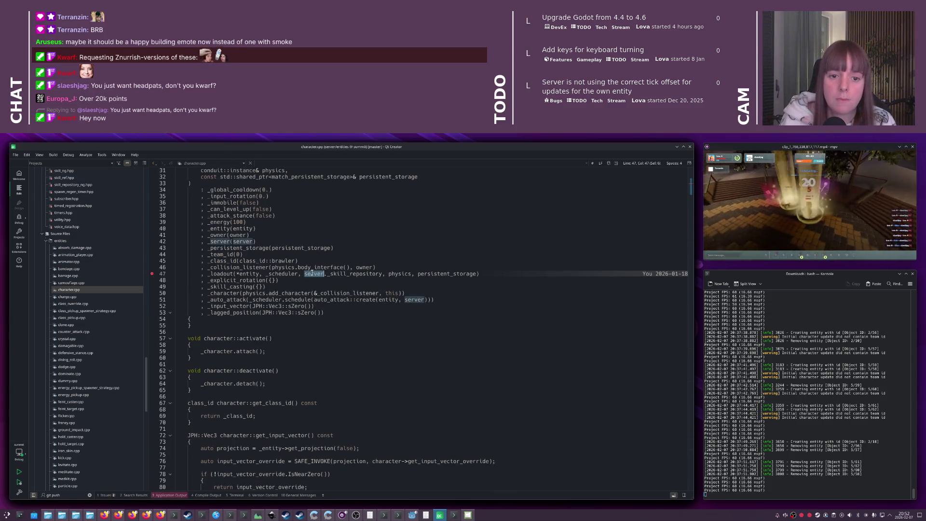
pyautogui.click(384, 273)
pyautogui.write('server,')
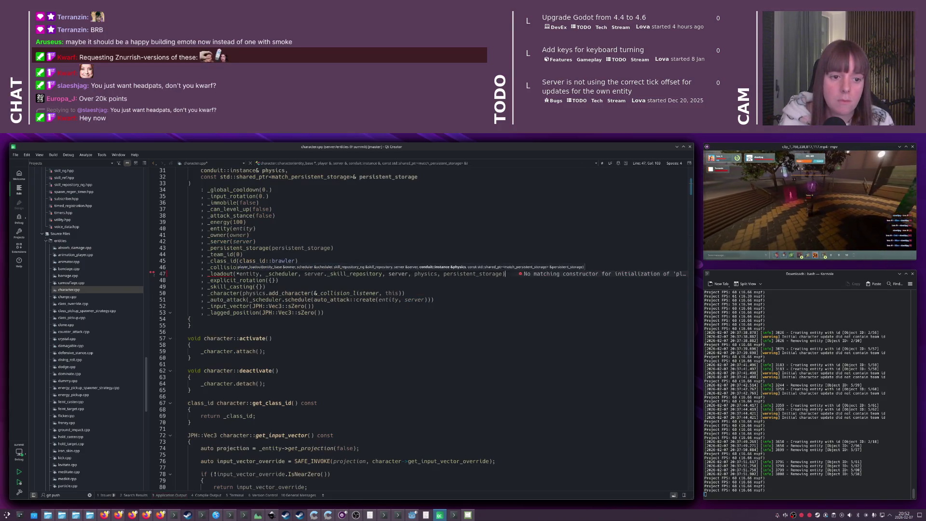
pyautogui.press('Home')
pyautogui.hotkey('ctrl', 's')
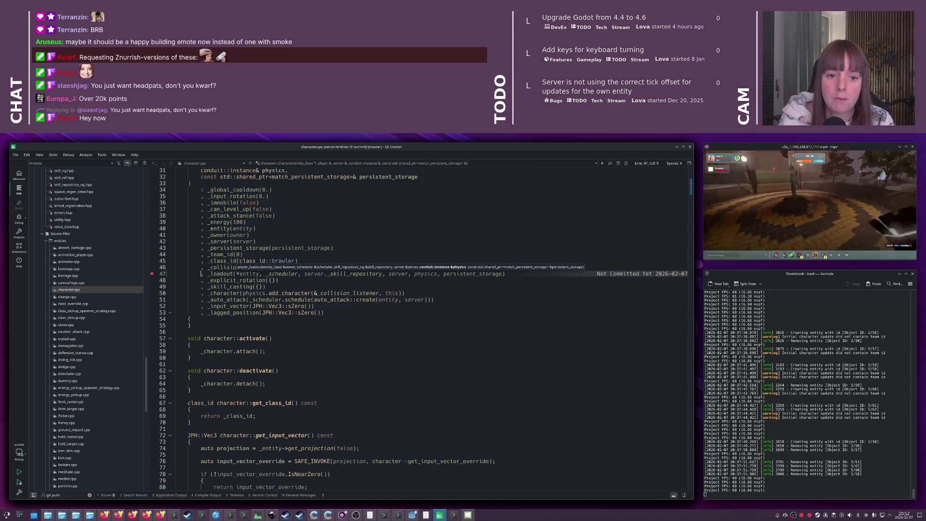
pyautogui.click(348, 273)
# Delete the skill_repository constructor parameter and _skill_repository initializer in player_loadout.cpp
pyautogui.hotkey('ctrl', 'Tab')
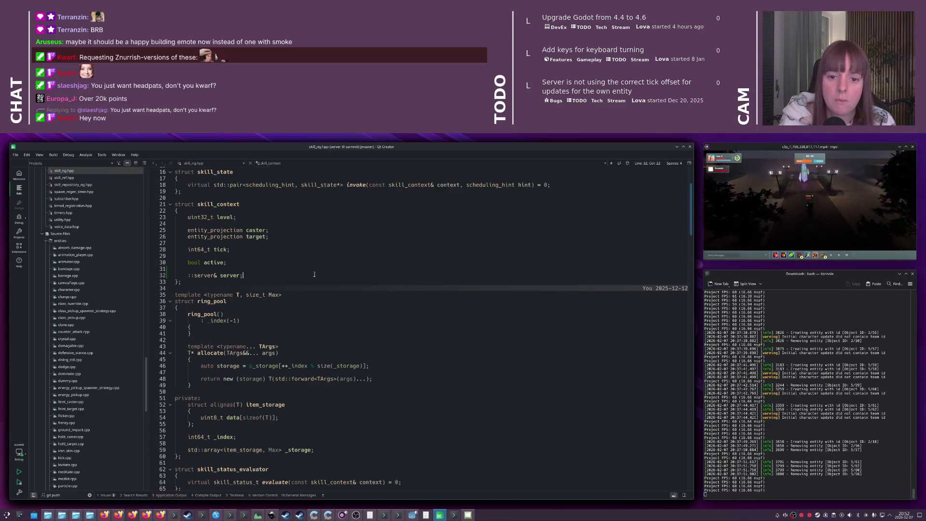
pyautogui.press('Down')
pyautogui.press('Down')
pyautogui.press('Down')
pyautogui.scroll(-3, 314, 274)
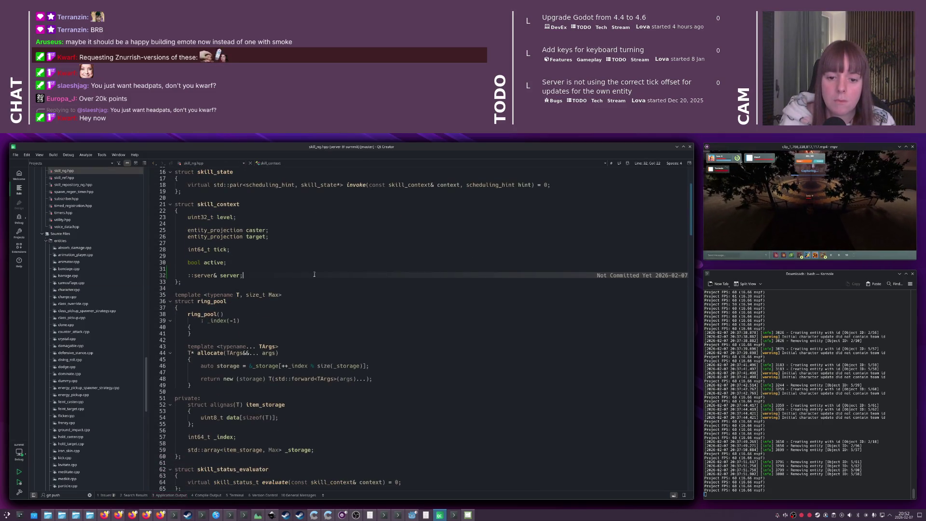
pyautogui.hotkey('ctrl', 'Tab')
pyautogui.scroll(4, 307, 273)
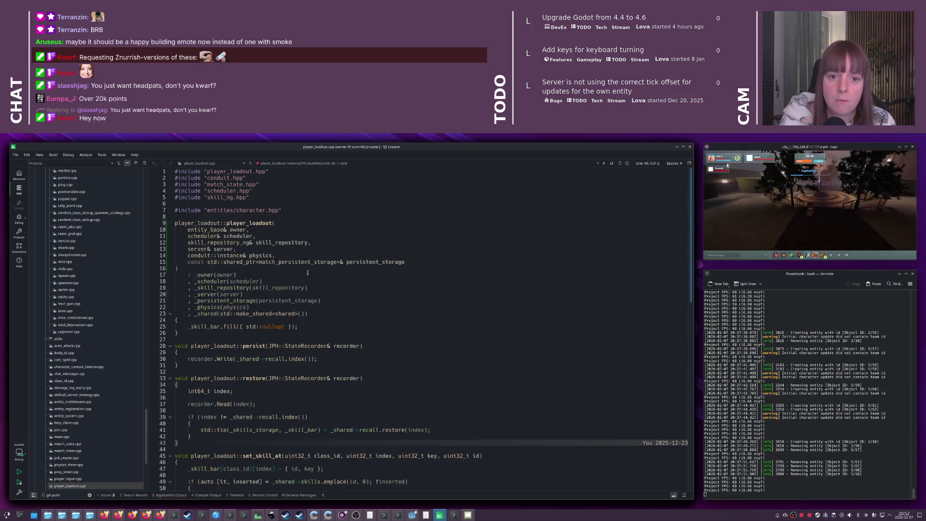
pyautogui.click(330, 240)
pyautogui.hotkey('shift', 'Delete')
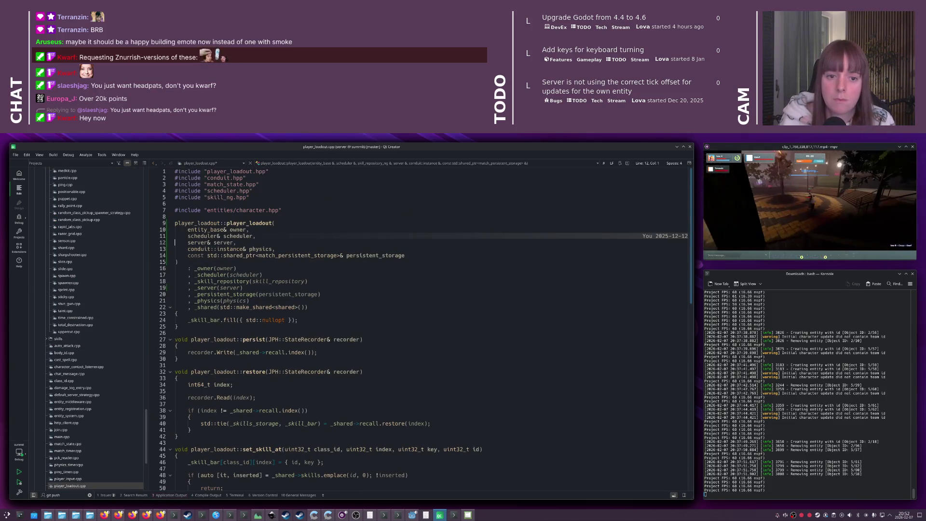
pyautogui.click(244, 282)
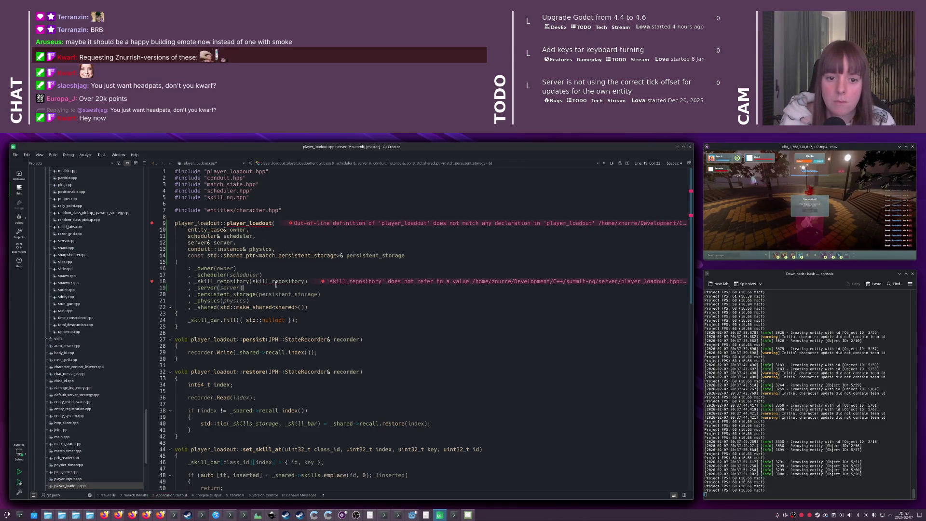
pyautogui.hotkey('shift', 'Delete')
# Remove the _skill_repository member declaration from player_loadout.hpp
pyautogui.press('F4')
pyautogui.scroll(-1, 276, 297)
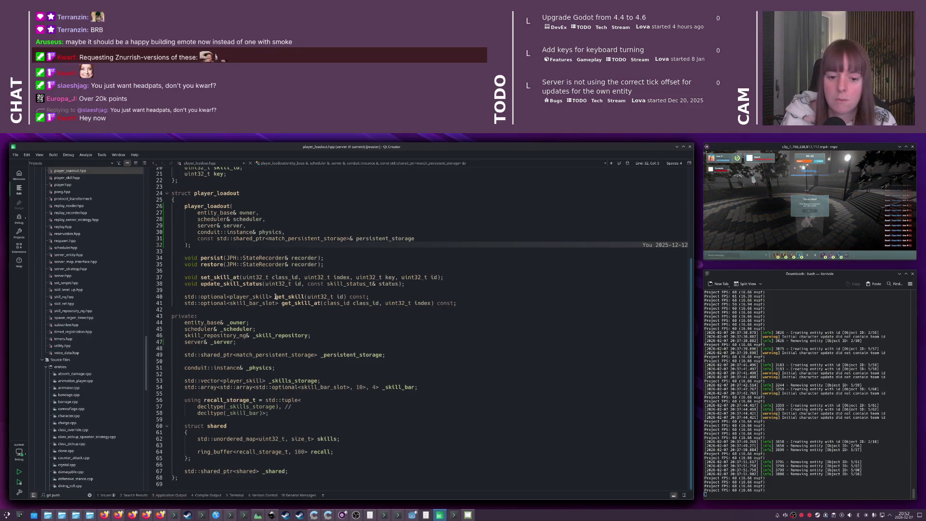
pyautogui.click(256, 336)
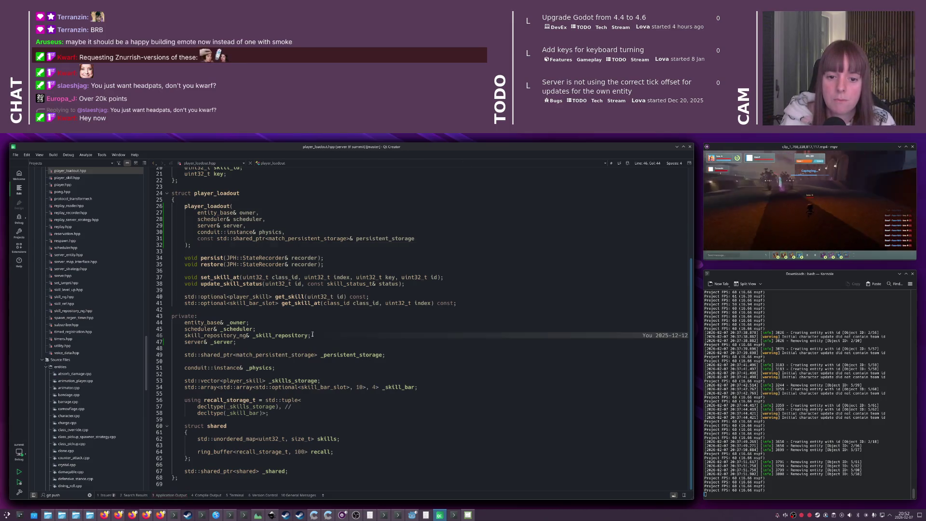
pyautogui.hotkey('shift', 'Delete')
pyautogui.scroll(1, 255, 334)
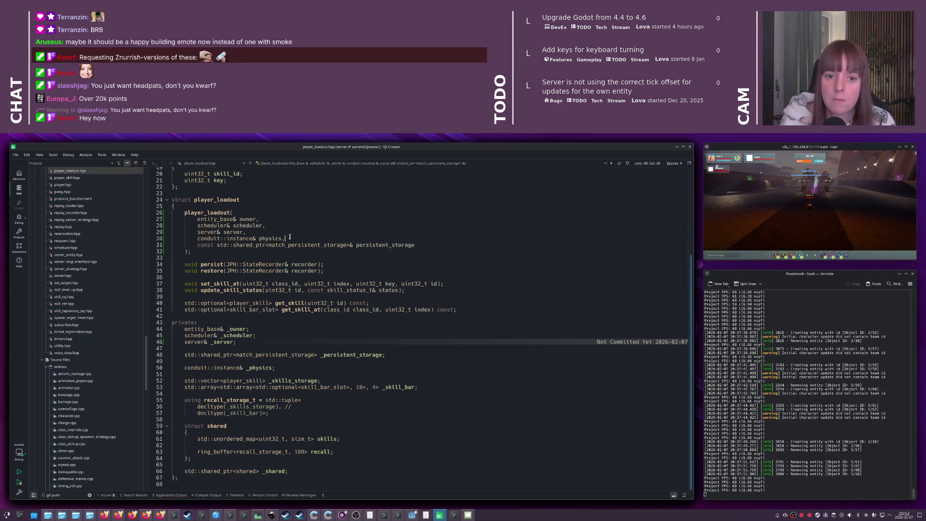
pyautogui.press('F4')
# Reach skills through _server._skill_repository on line 51 of player_loadout.cpp
pyautogui.scroll(-15, 304, 257)
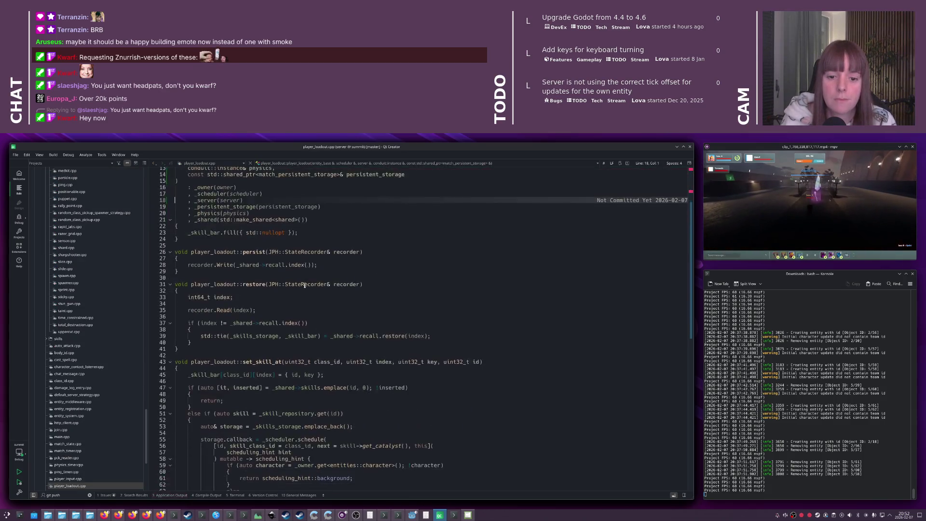
pyautogui.click(258, 212)
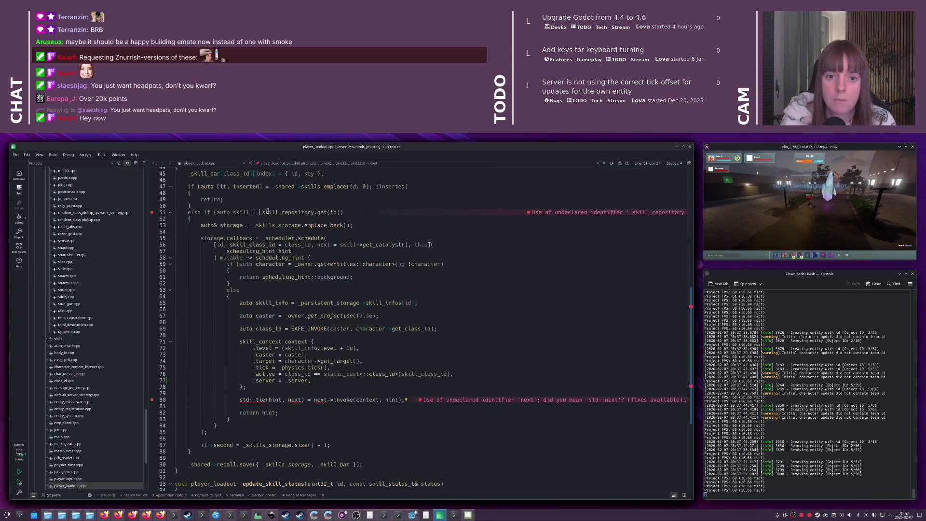
pyautogui.write('_server.')
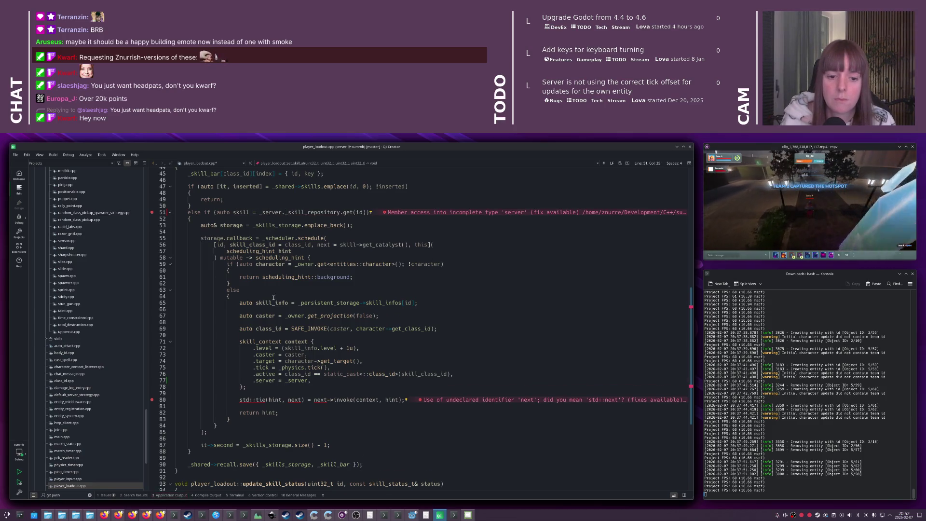
pyautogui.scroll(-3, 310, 339)
pyautogui.scroll(3, 332, 331)
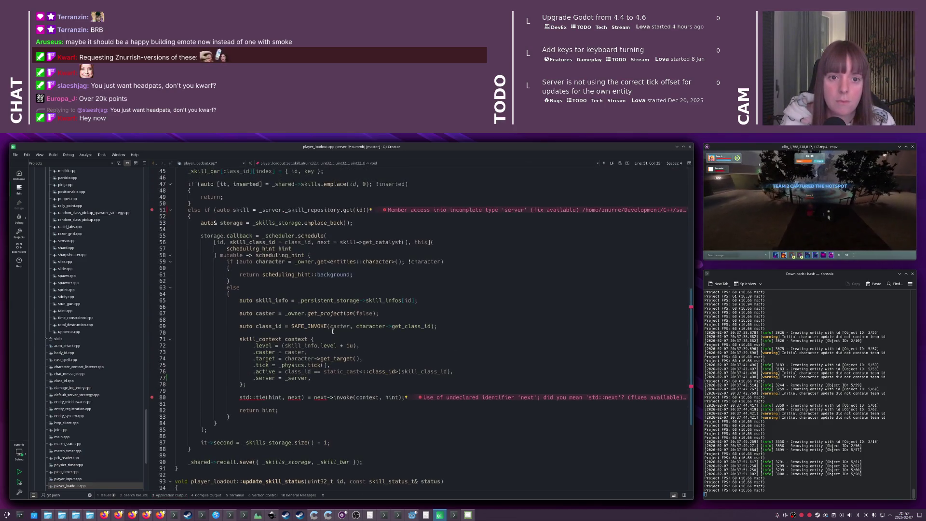
# Add #include "server.hpp" below the includes in player_loadout.cpp
pyautogui.hotkey('ctrl', 'Home')
pyautogui.press('Down')
pyautogui.press('Down')
pyautogui.press('Down')
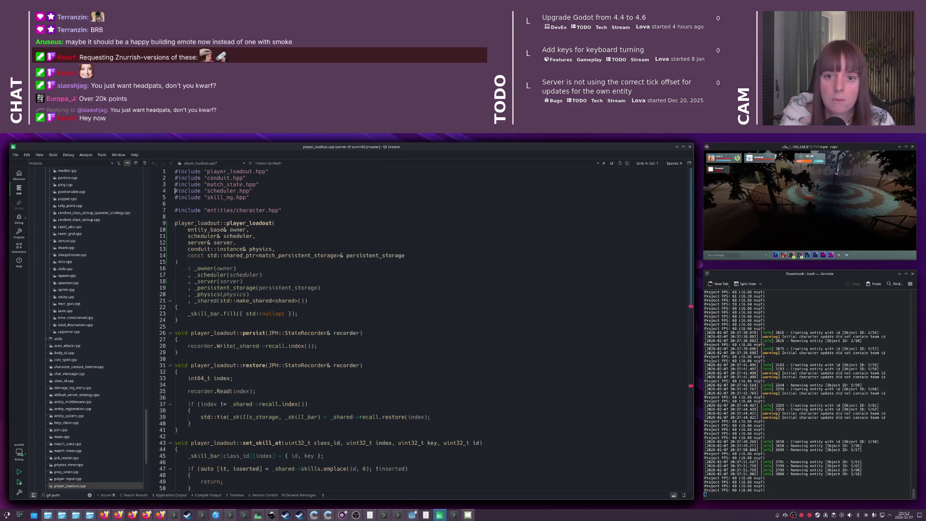
pyautogui.press('End')
pyautogui.press('Return')
pyautogui.write('#include "server')
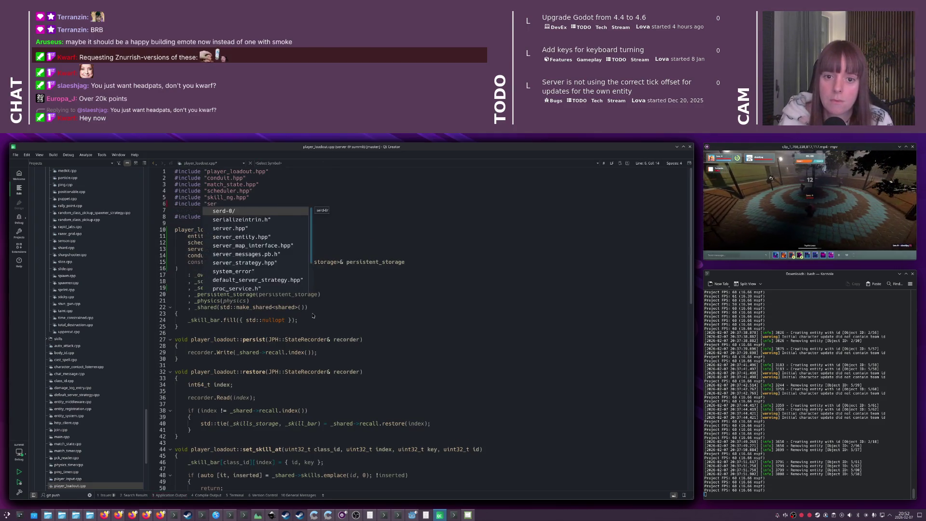
pyautogui.press('Return')
pyautogui.scroll(-20, 334, 290)
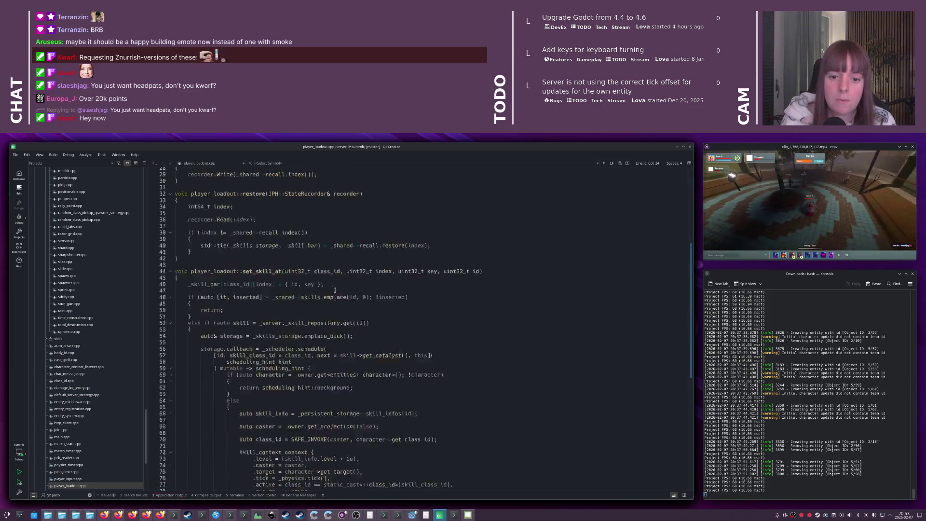
pyautogui.click(334, 290)
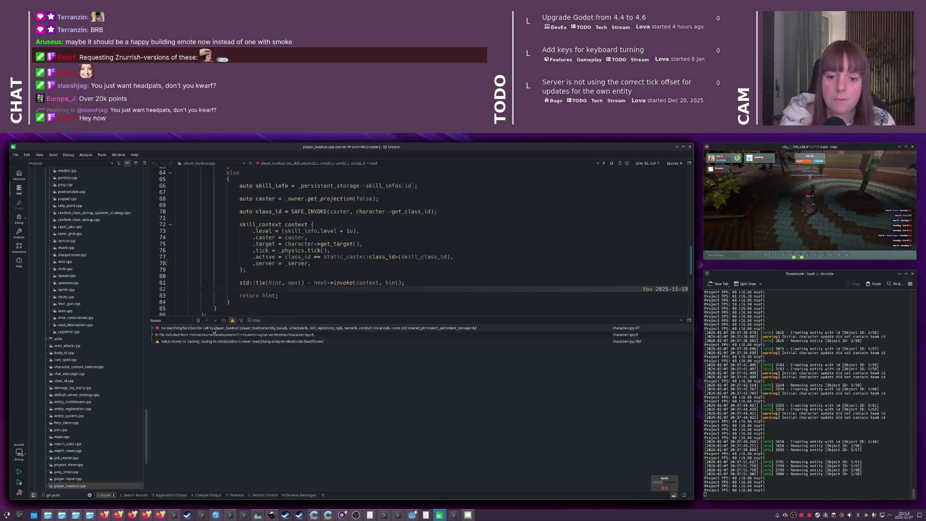
# Remove the leftover server._skill_repository argument in character.cpp and save
pyautogui.click(213, 329)
pyautogui.doubleClick(346, 241)
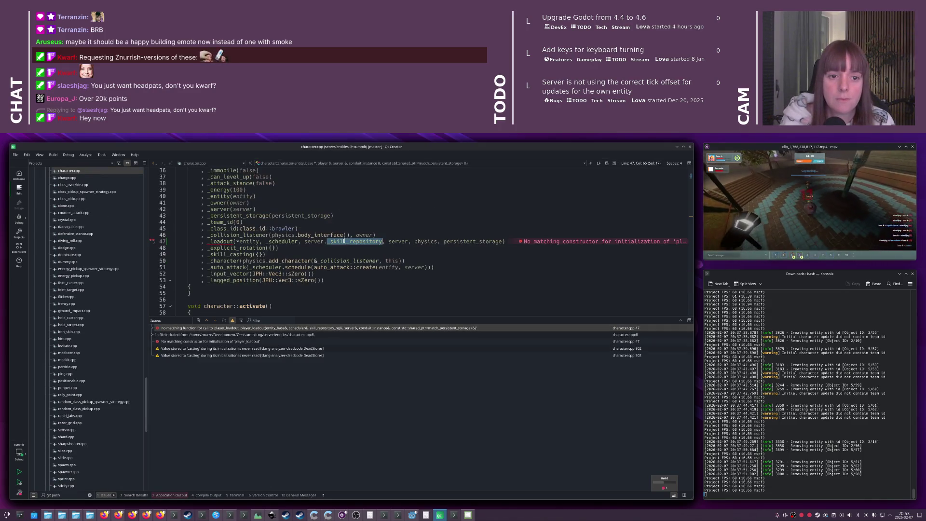
pyautogui.press('BackSpace')
pyautogui.press('BackSpace')
pyautogui.press('BackSpace')
pyautogui.hotkey('ctrl', 's')
pyautogui.press('Home')
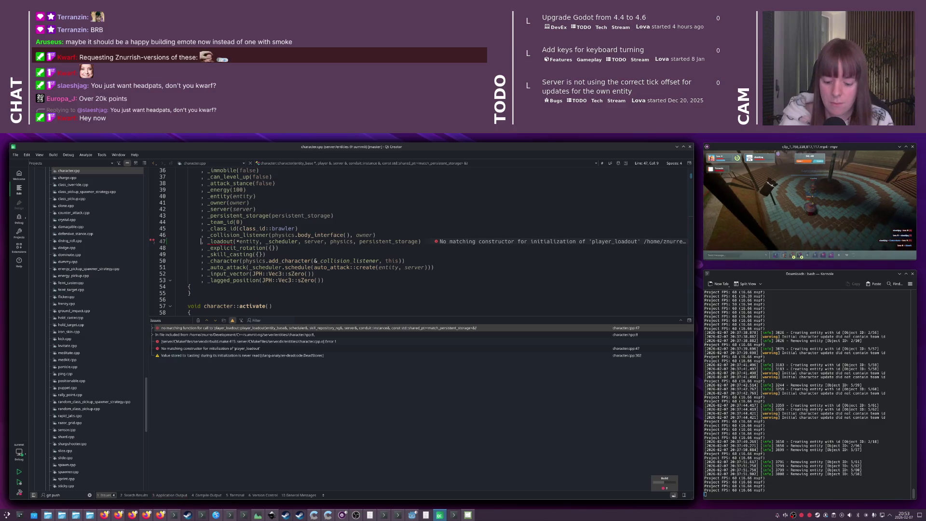
pyautogui.press('super+w')
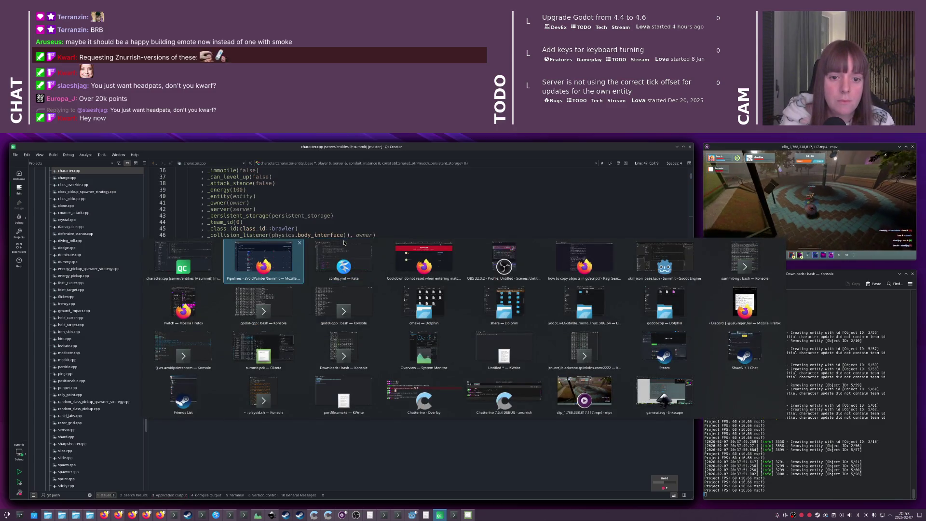
pyautogui.click(345, 243)
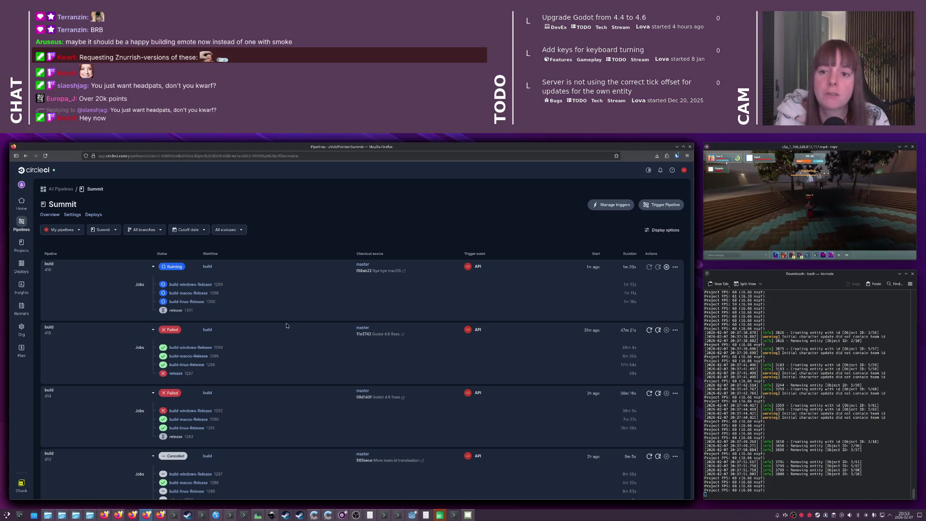
# Check that build 416's Windows, macOS and Linux jobs are still running, then return to Qt Creator
pyautogui.hotkey('alt', 'Tab')
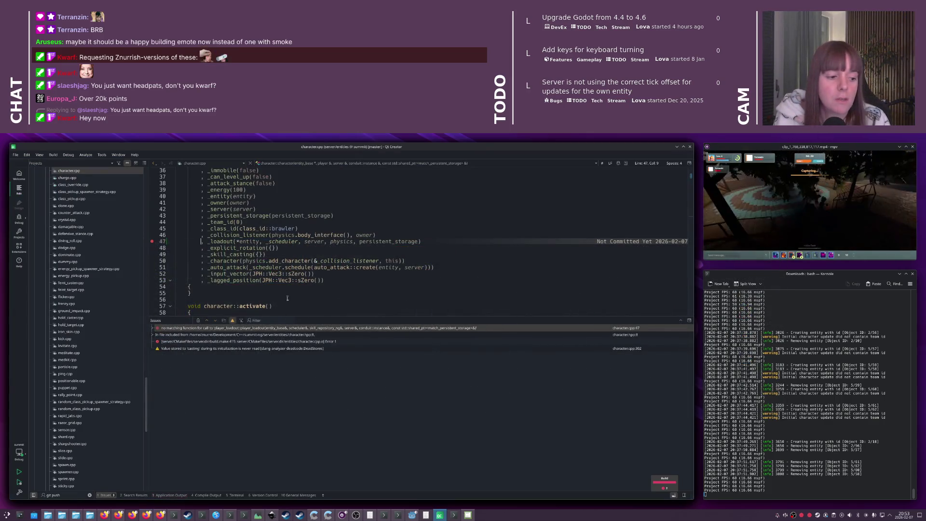
# Let the build finish with only warnings, then show set_skill_at in player_loadout.cpp
pyautogui.click(287, 298)
pyautogui.click(291, 279)
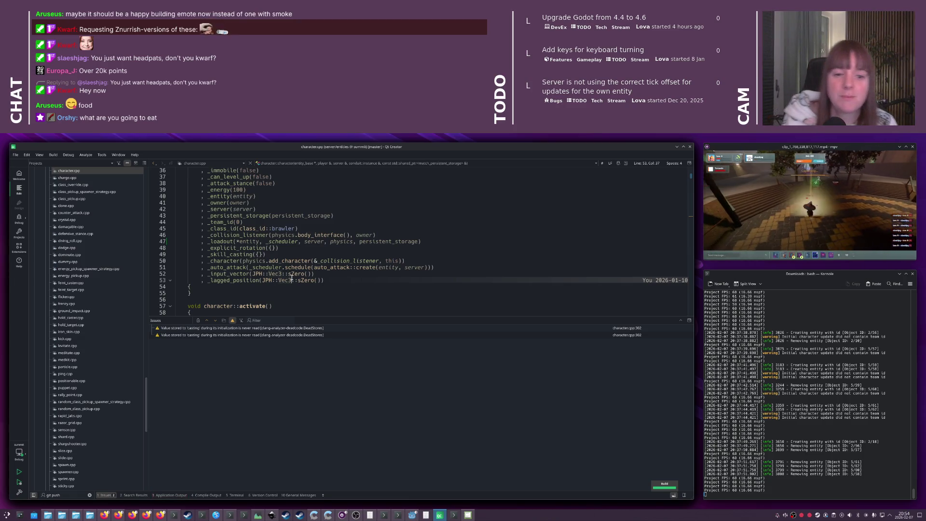
pyautogui.press('Escape')
pyautogui.hotkey('ctrl', 'Tab')
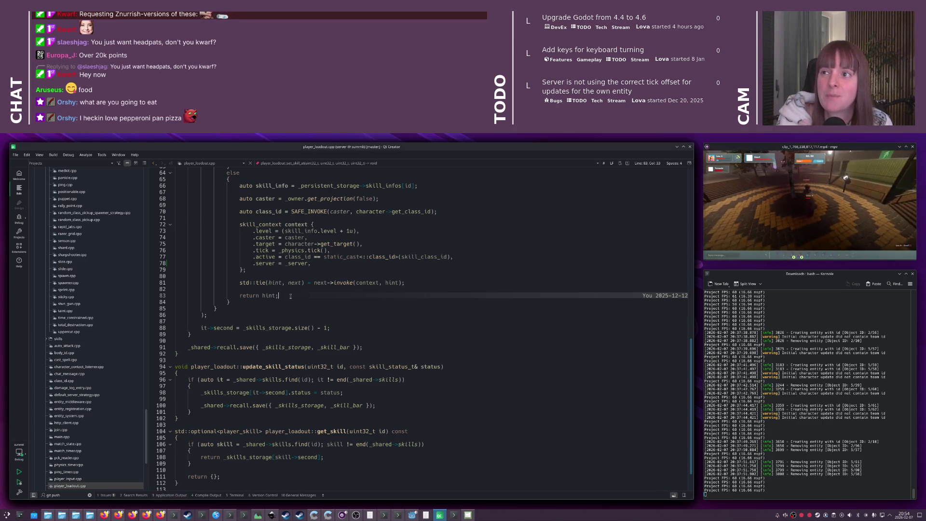
pyautogui.scroll(-1, 338, 306)
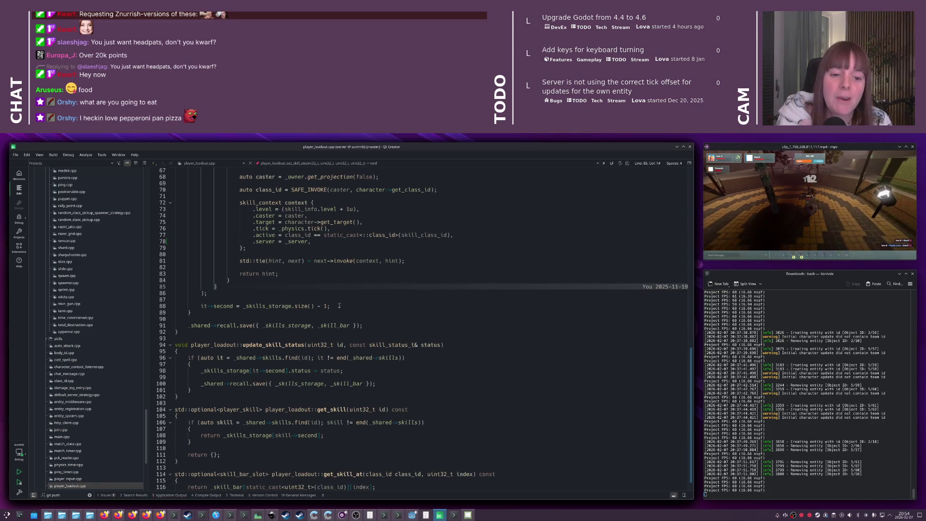
pyautogui.click(340, 305)
pyautogui.moveTo(340, 305)
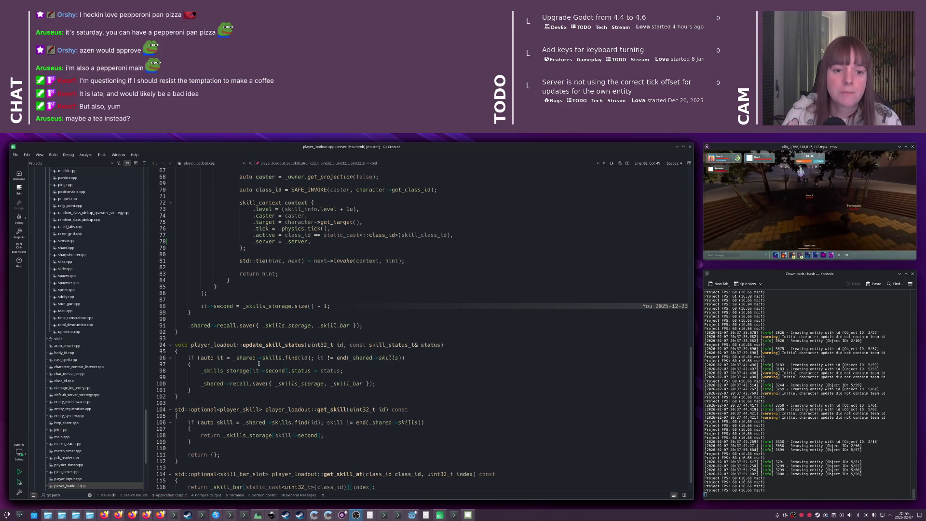
pyautogui.click(283, 345)
# Start an 'if (context.server.' check at the top of cooldown_state::invoke in skill_ng.cpp
pyautogui.hotkey('ctrl', 'Tab')
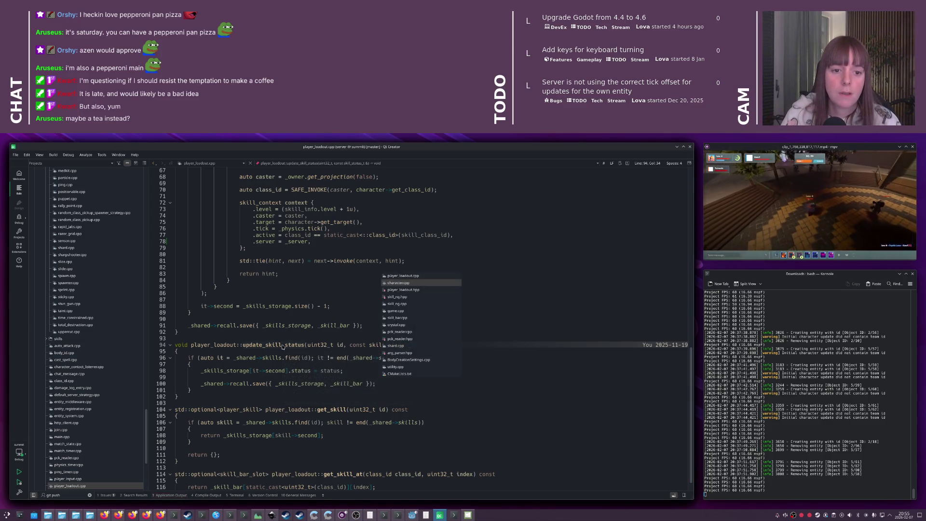
pyautogui.hotkey('ctrl', 'Tab')
pyautogui.hotkey('ctrl', 'Tab')
pyautogui.hotkey('ctrl', 'Tab')
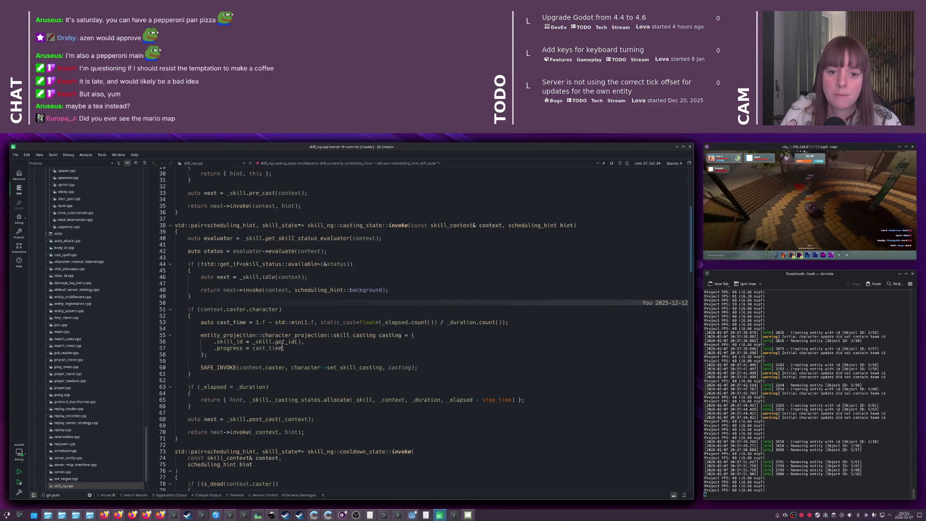
pyautogui.click(299, 302)
pyautogui.scroll(-5, 299, 302)
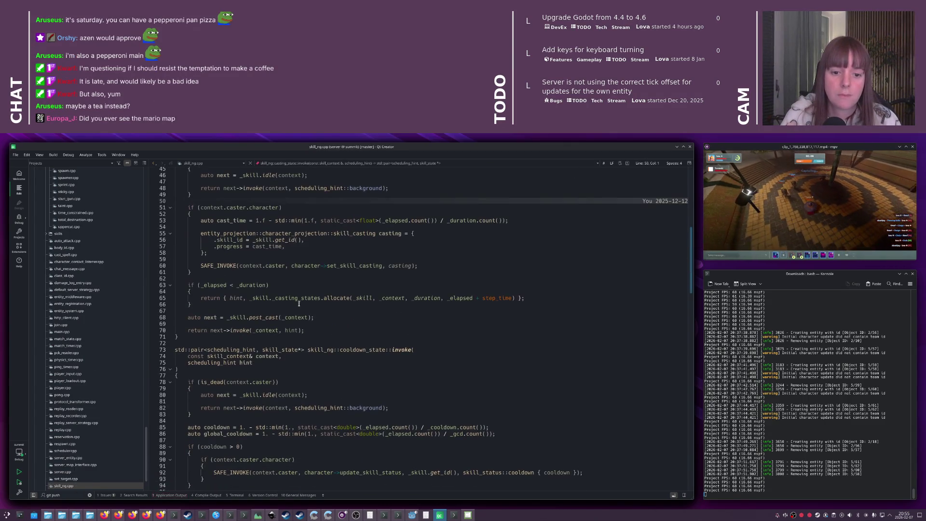
pyautogui.click(309, 376)
pyautogui.scroll(-3, 289, 337)
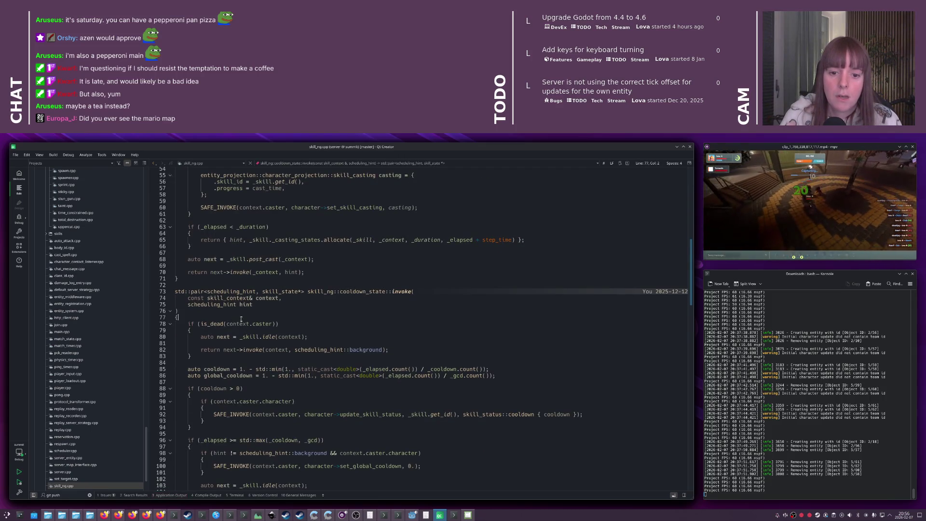
pyautogui.scroll(-2, 273, 320)
pyautogui.press('Return')
pyautogui.press('Return')
pyautogui.press('Up')
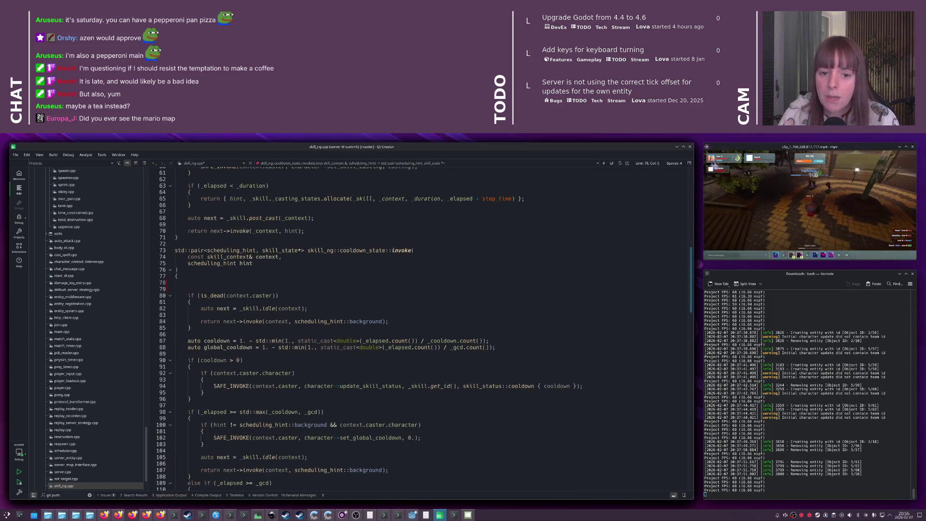
pyautogui.write('if (context.')
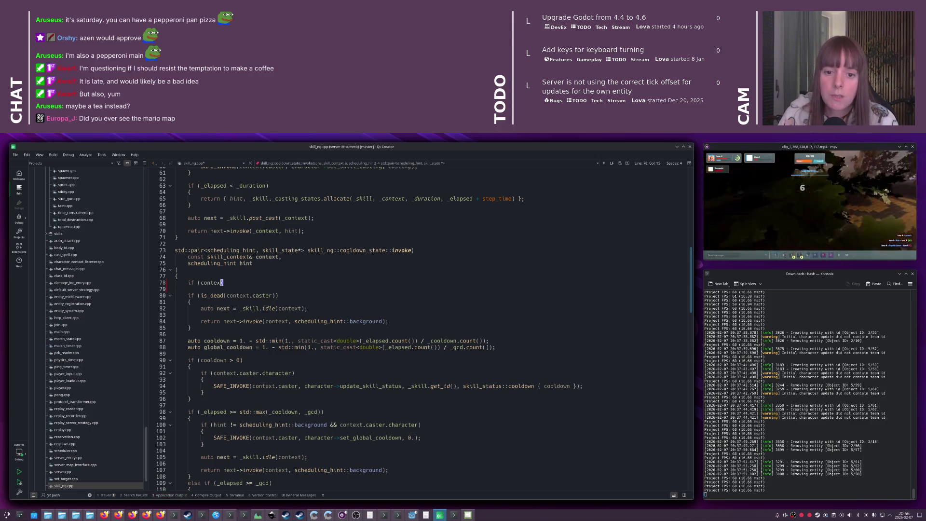
pyautogui.write('server.')
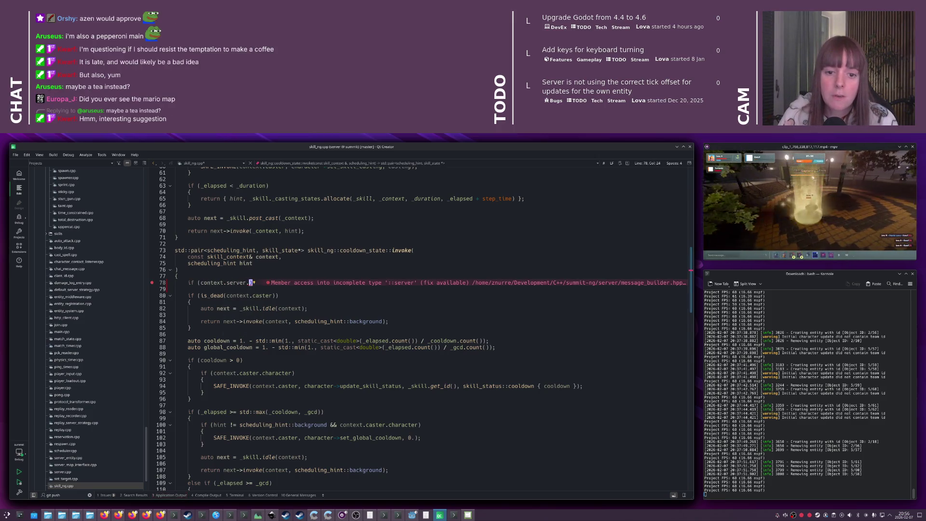
# Add #include "server.hpp" after the includes in skill_ng.cpp
pyautogui.hotkey('ctrl', 'Home')
pyautogui.press('Down')
pyautogui.press('Down')
pyautogui.press('Down')
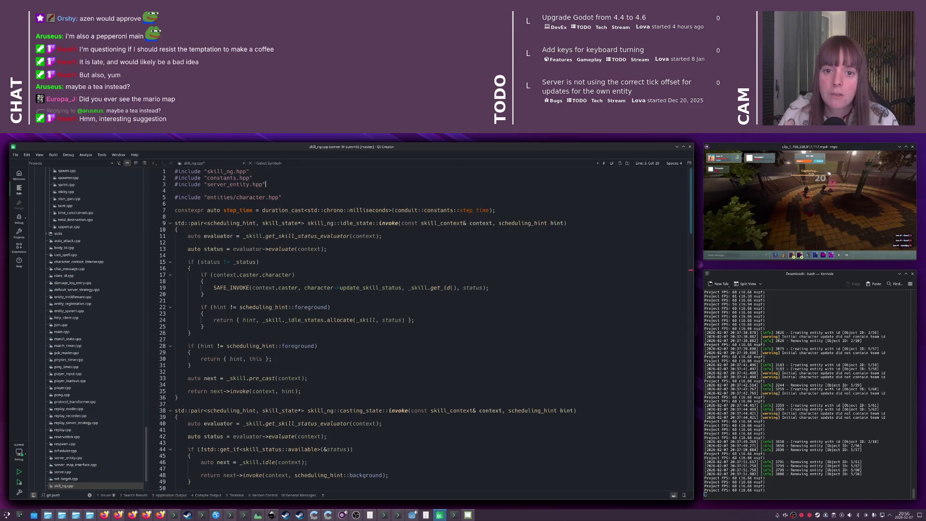
pyautogui.press('Return')
pyautogui.press('Up')
pyautogui.write('#i')
pyautogui.press('Return')
pyautogui.write('"server.hpp"')
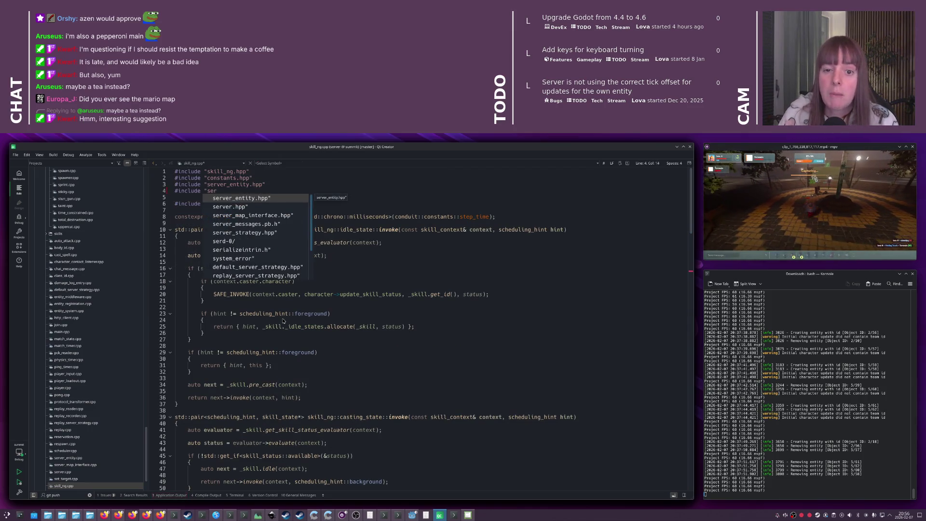
# Complete the condition to test context.server._match_state
pyautogui.hotkey('alt', 'Left')
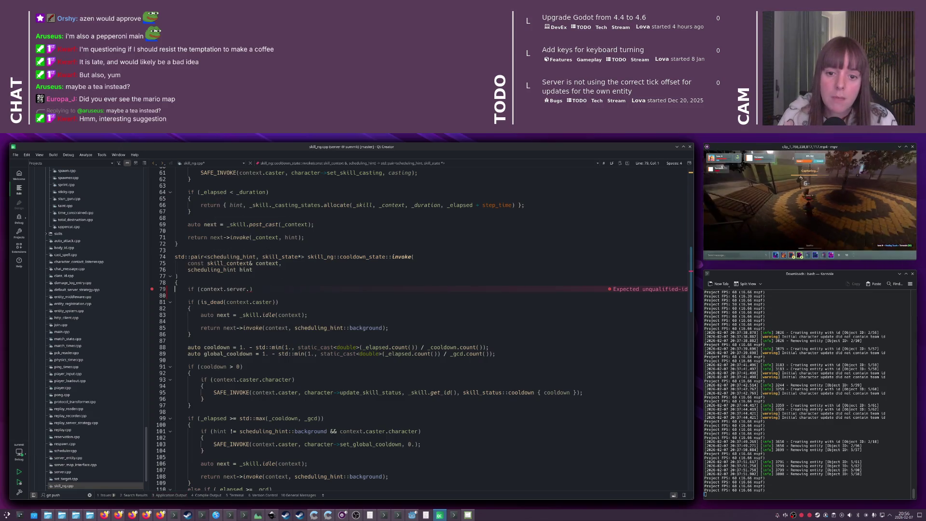
pyautogui.press('End')
pyautogui.press('Left')
pyautogui.write('_')
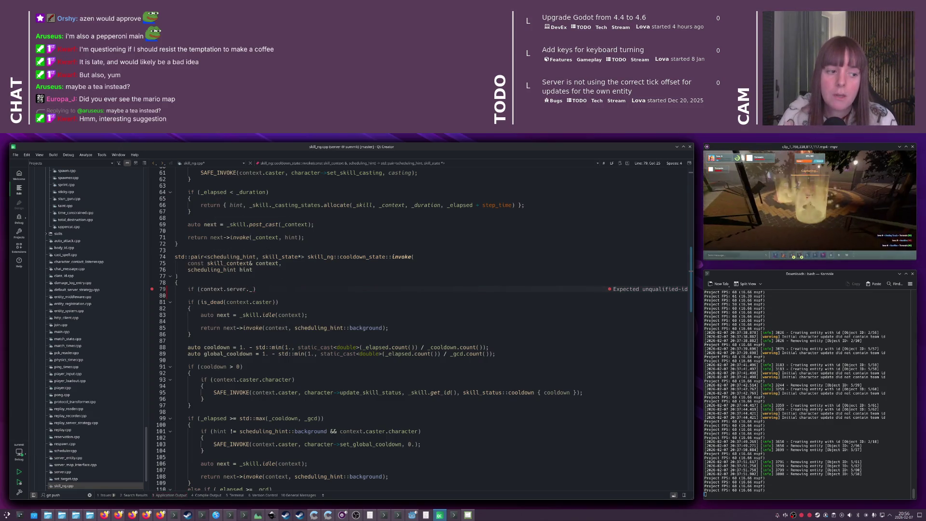
pyautogui.press('BackSpace')
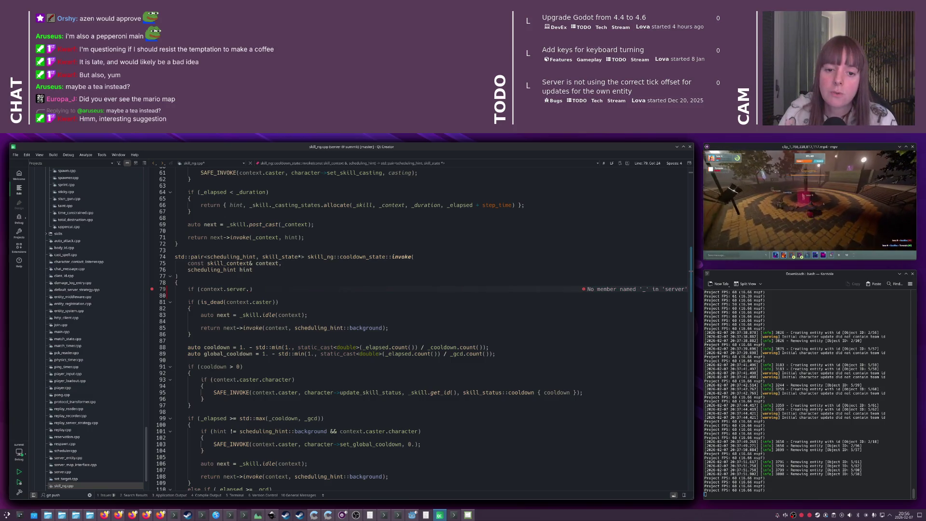
pyautogui.write('_match_state')
pyautogui.press('Return')
# Wrap the condition as std::holds_alternative<match_starting_state>(context.server._match_state)
pyautogui.press('Home')
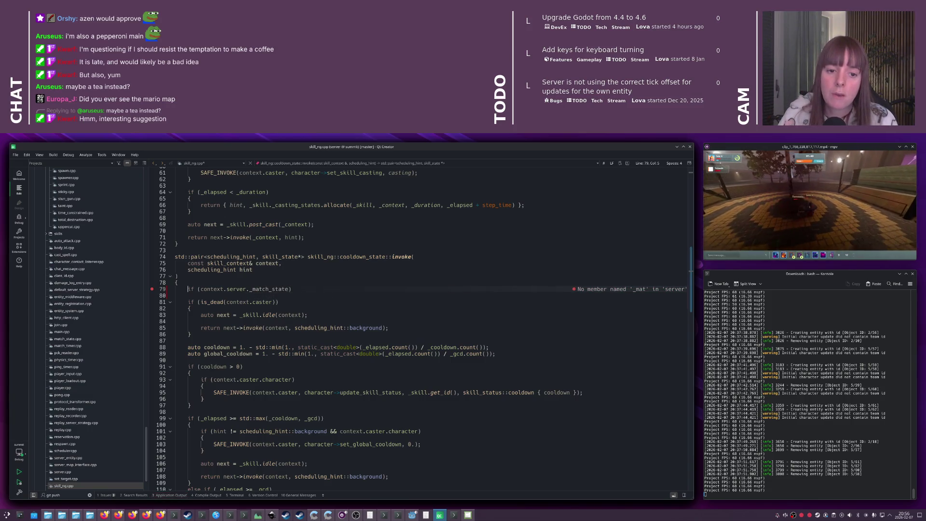
pyautogui.press('Right')
pyautogui.press('Right')
pyautogui.press('Right')
pyautogui.write('std::')
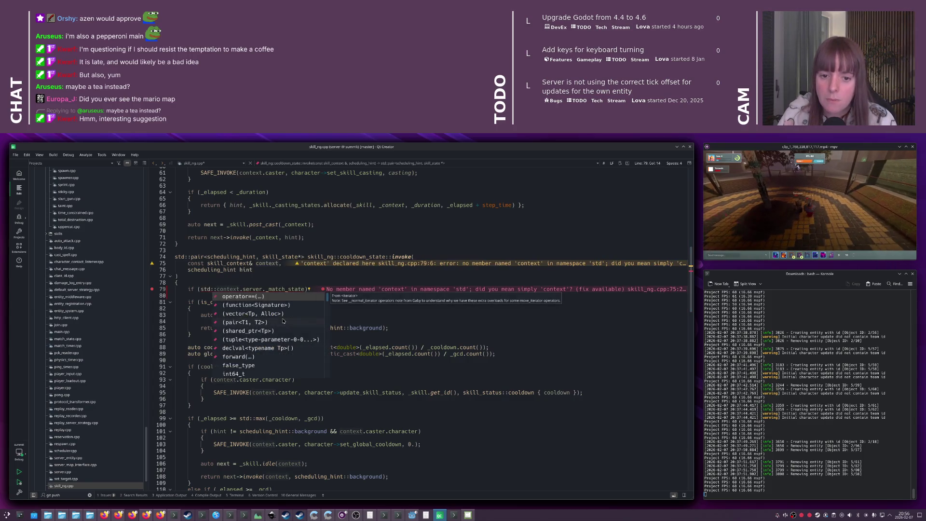
pyautogui.write('hold')
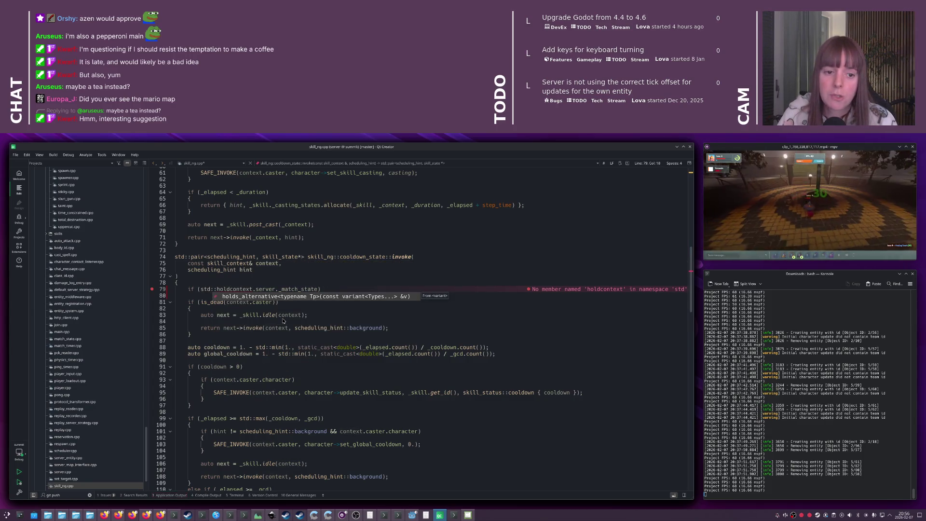
pyautogui.press('Return')
pyautogui.click(273, 289)
pyautogui.write('<')
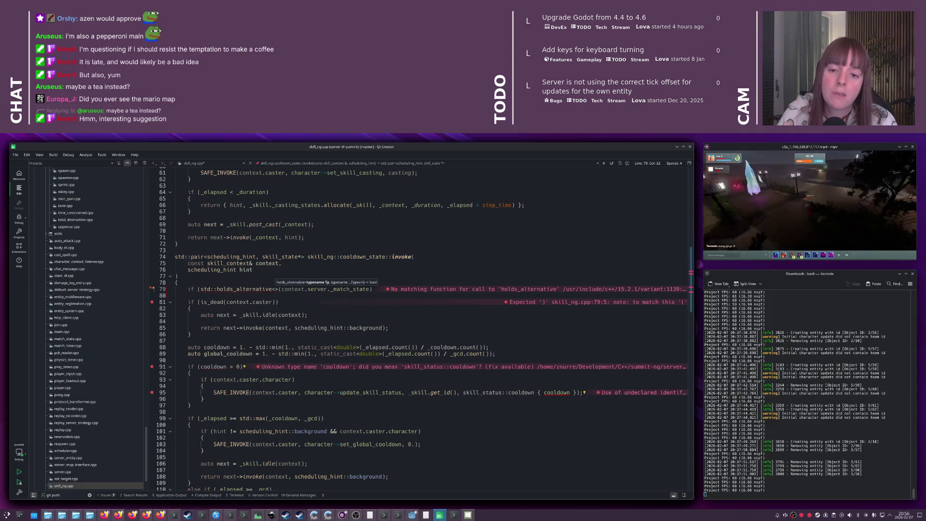
pyautogui.write('match')
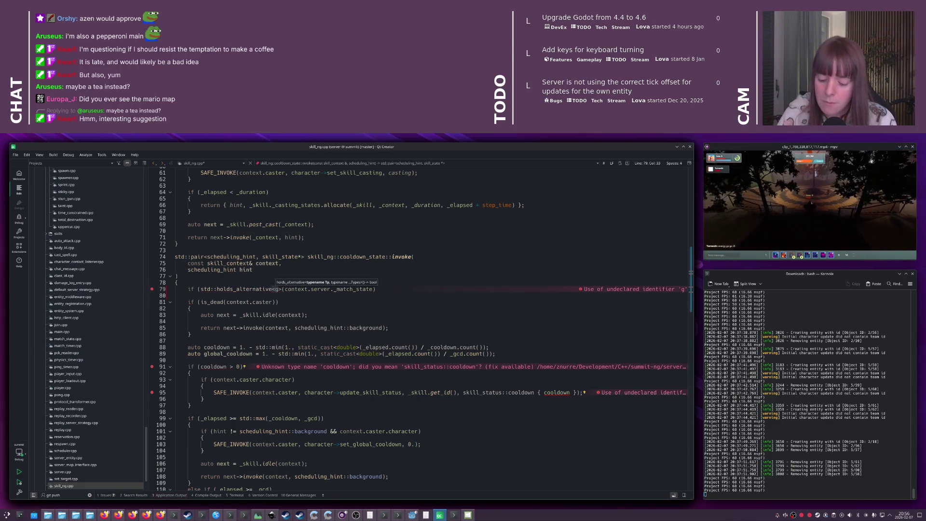
pyautogui.write('_starting_state')
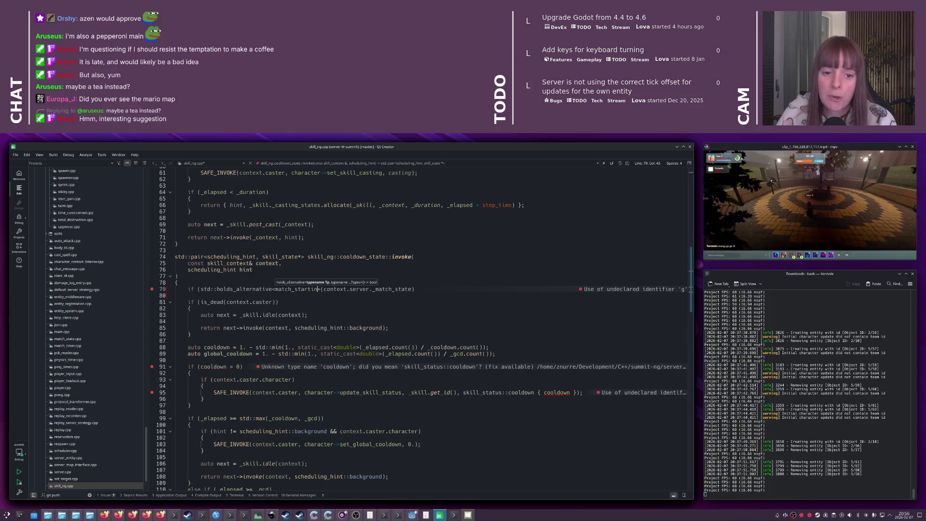
pyautogui.write('>')
pyautogui.press('End')
pyautogui.write(')')
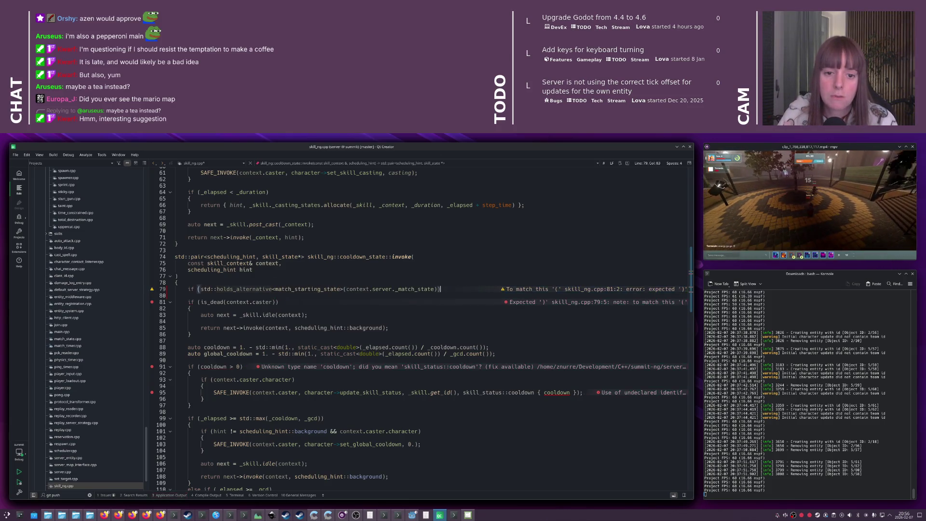
# Fill the new block with the idle fallback lines so it returns early, then build
pyautogui.press('Return')
pyautogui.write('{')
pyautogui.press('Return')
pyautogui.write('return')
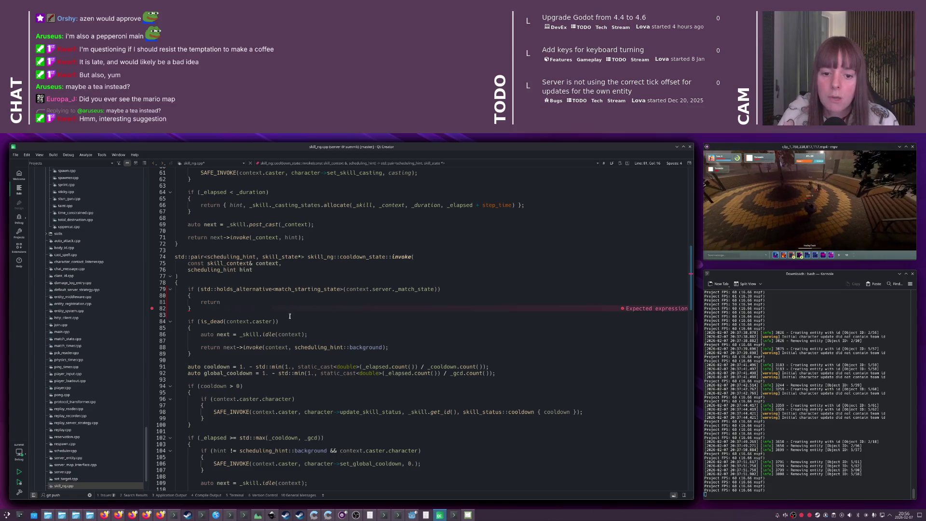
pyautogui.moveTo(400, 346)
pyautogui.mouseDown()
pyautogui.moveTo(193, 341)
pyautogui.moveTo(212, 321)
pyautogui.mouseUp()
pyautogui.hotkey('ctrl', 'c')
pyautogui.click(234, 306)
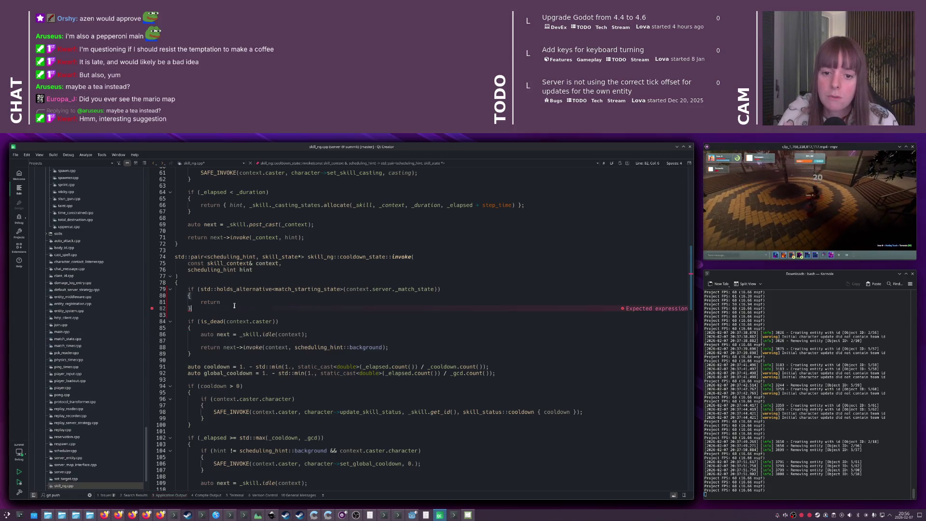
pyautogui.hotkey('shift', 'End')
pyautogui.hotkey('ctrl', 'v')
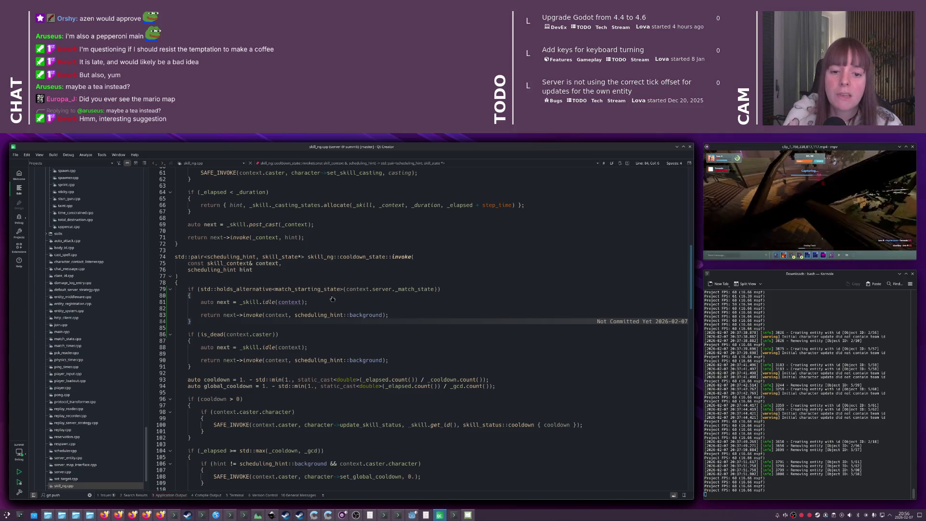
pyautogui.press('Up')
pyautogui.press('Up')
pyautogui.press('Up')
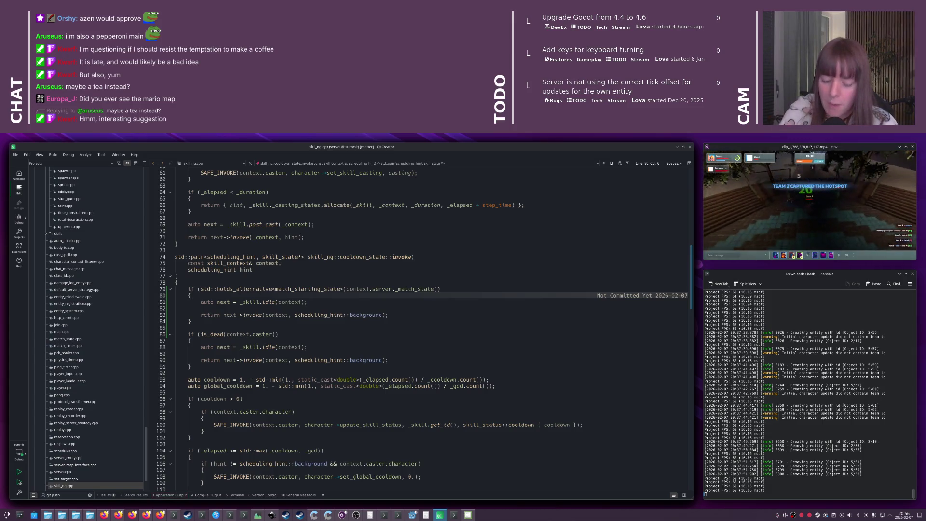
pyautogui.hotkey('ctrl', 'r')
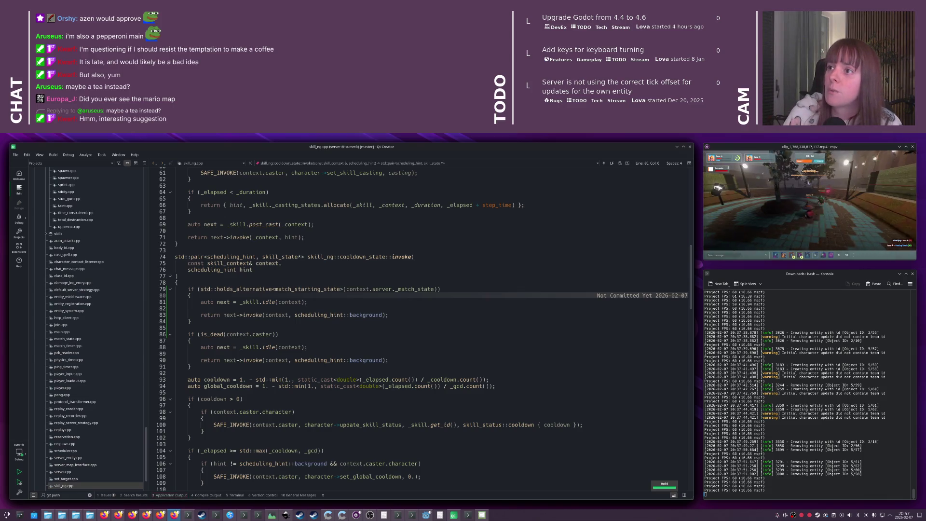
pyautogui.hotkey('alt', 'Tab')
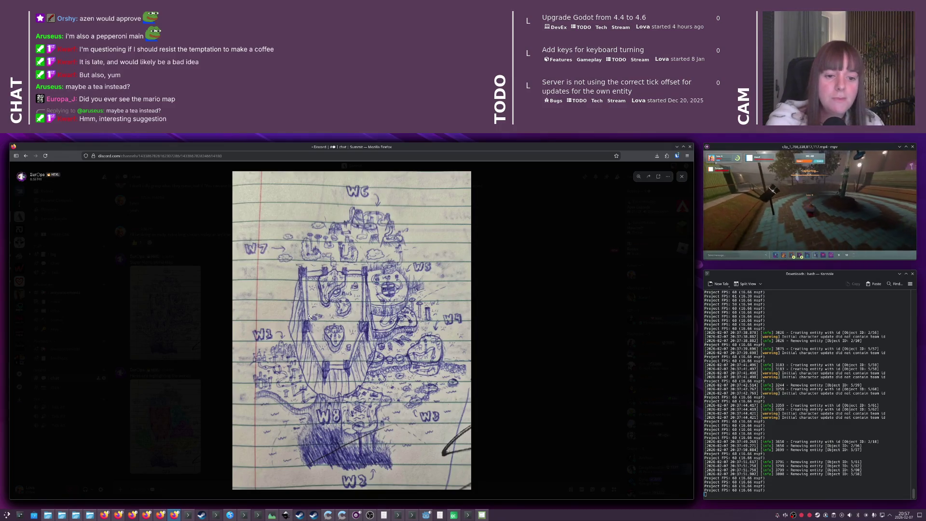
# Zoom in and out on the hand-drawn W1–W8 map, then open its coloured version
pyautogui.click(326, 290)
pyautogui.click(310, 316)
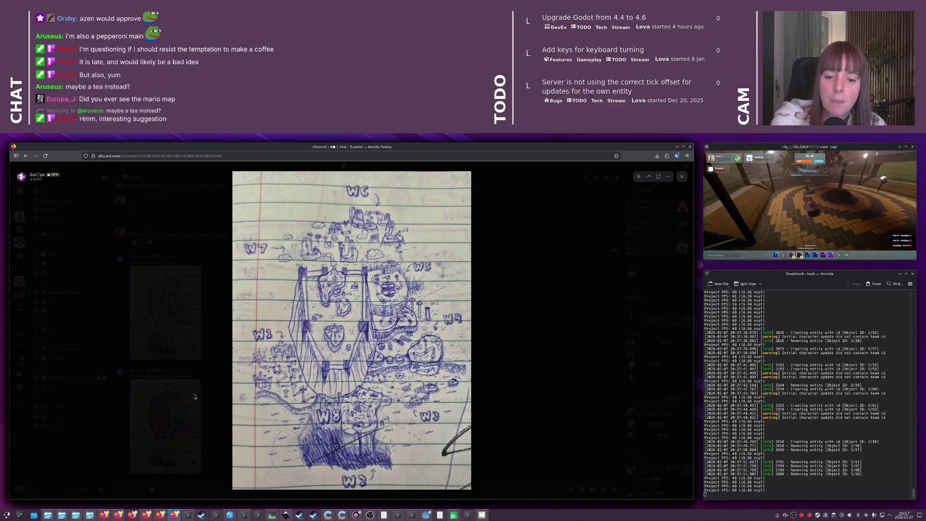
pyautogui.click(197, 395)
pyautogui.click(171, 408)
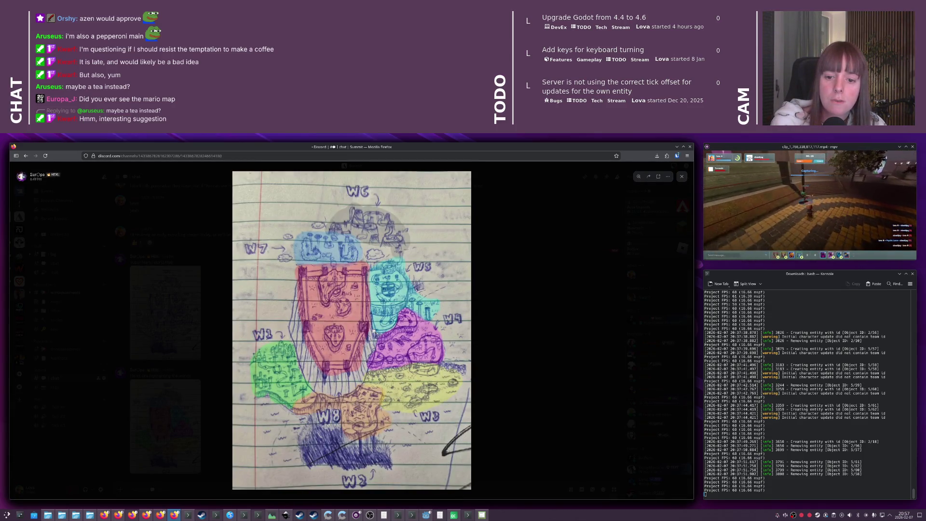